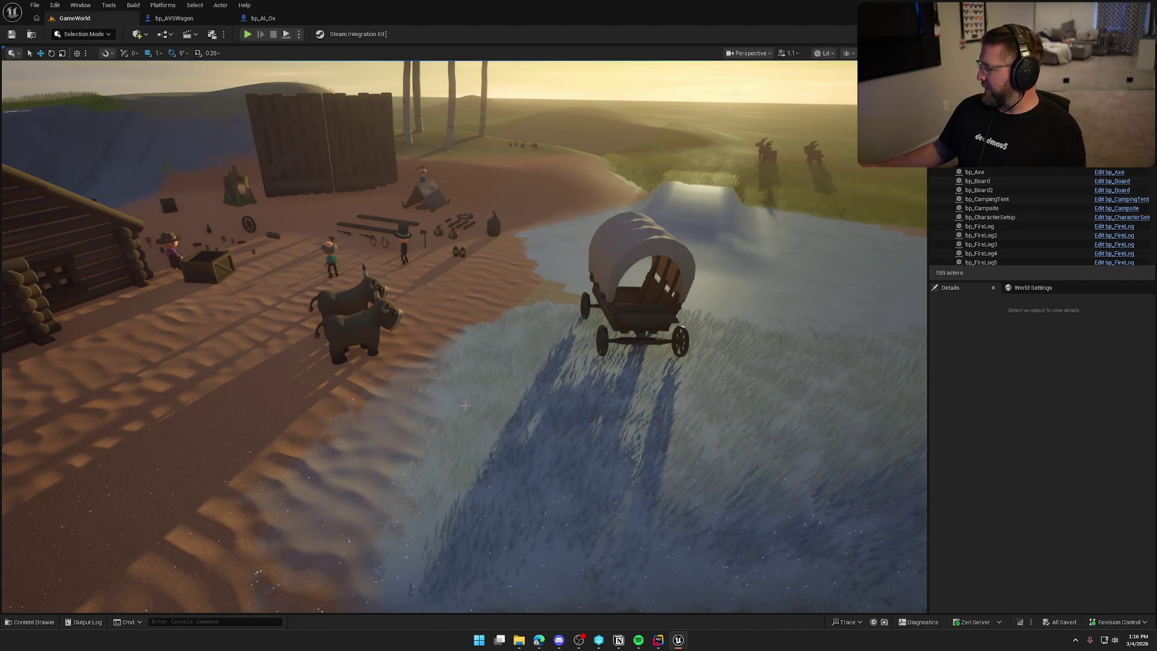
Orbit the view around the covered wagon and two oxen, then select bp_Ox4
drag(293, 247, 391, 203)
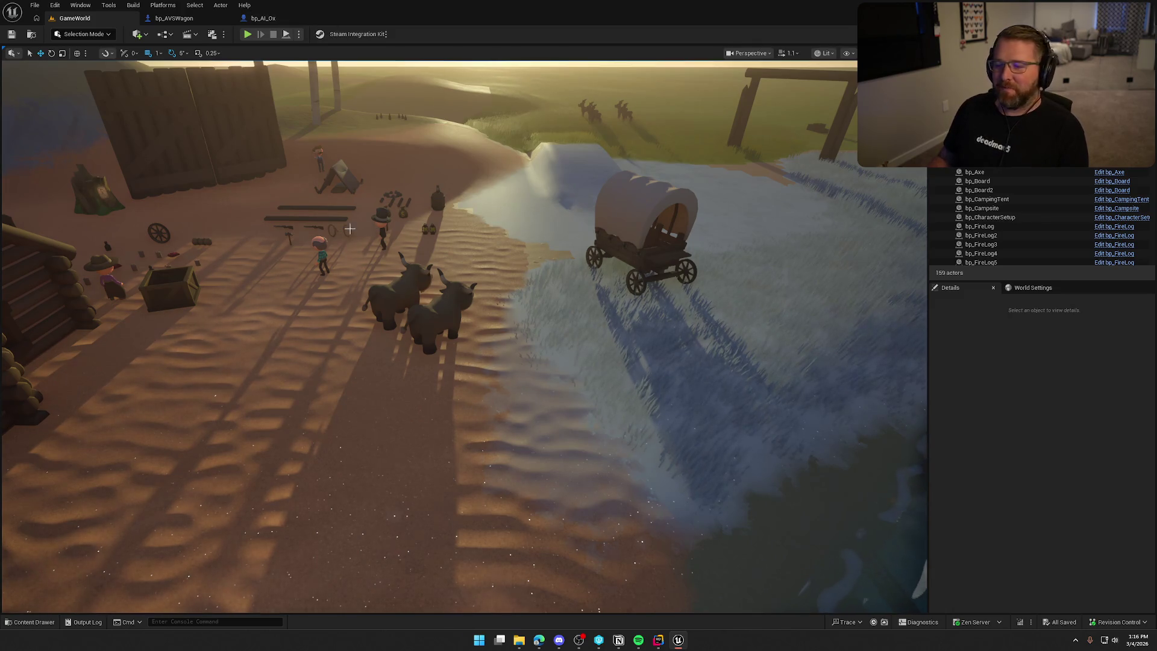
drag(502, 313, 683, 141)
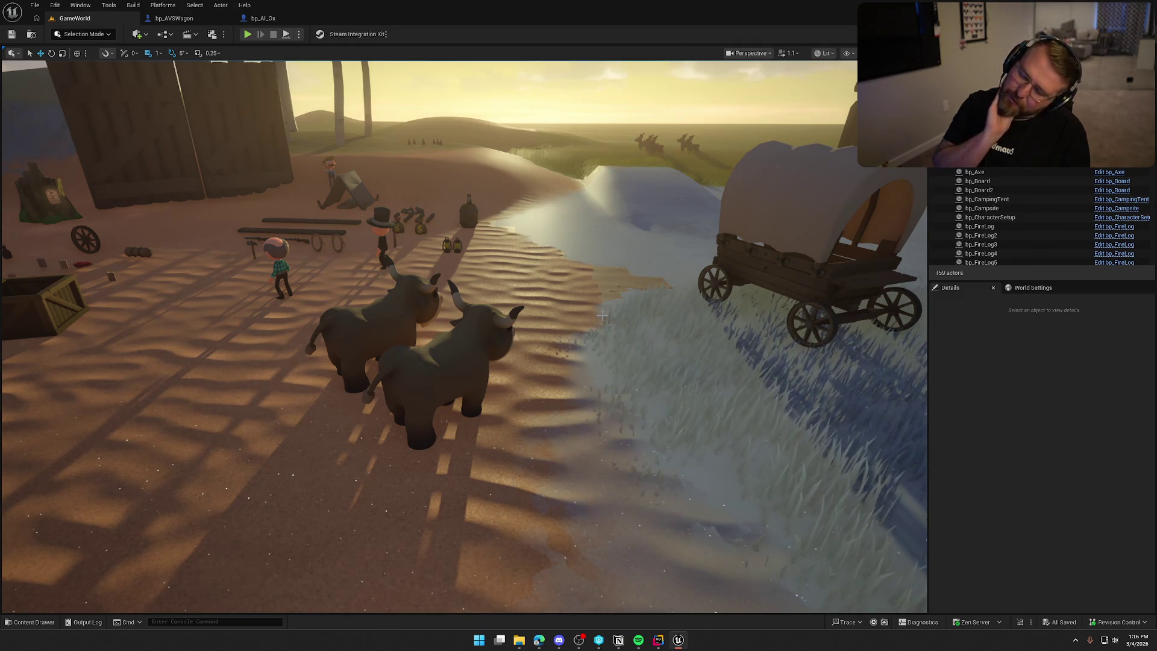
mouse_move(507, 288)
mouse_down()
mouse_move(508, 313)
mouse_move(507, 288)
mouse_up()
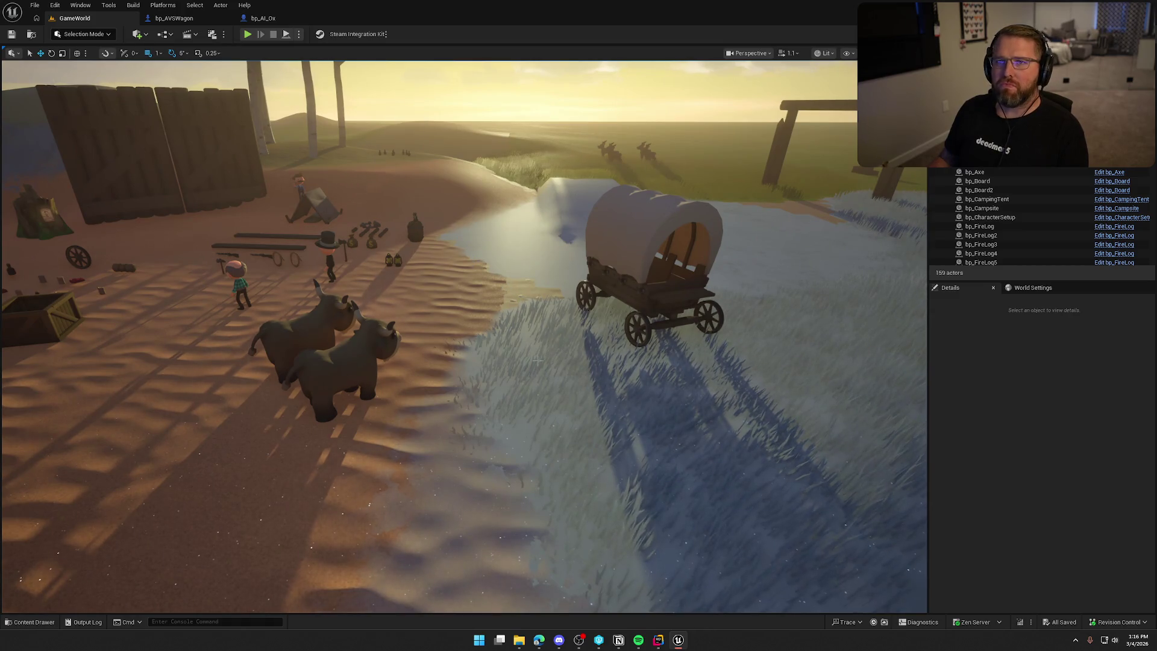
mouse_move(536, 360)
mouse_down()
mouse_move(362, 254)
mouse_move(515, 287)
mouse_up()
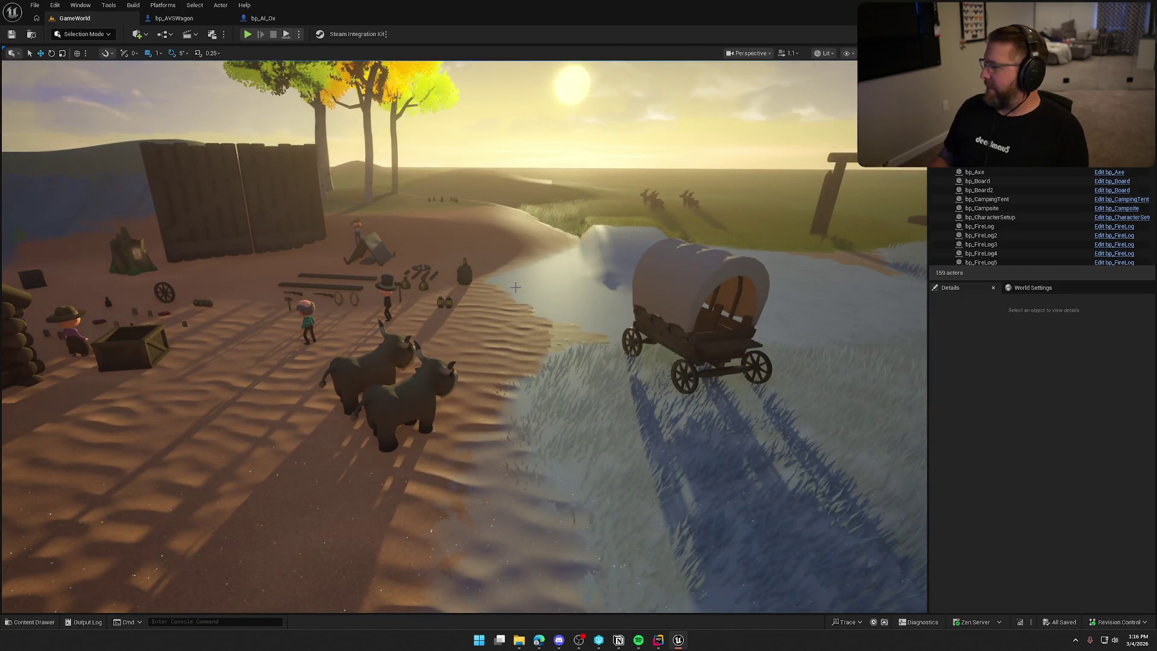
click(442, 377)
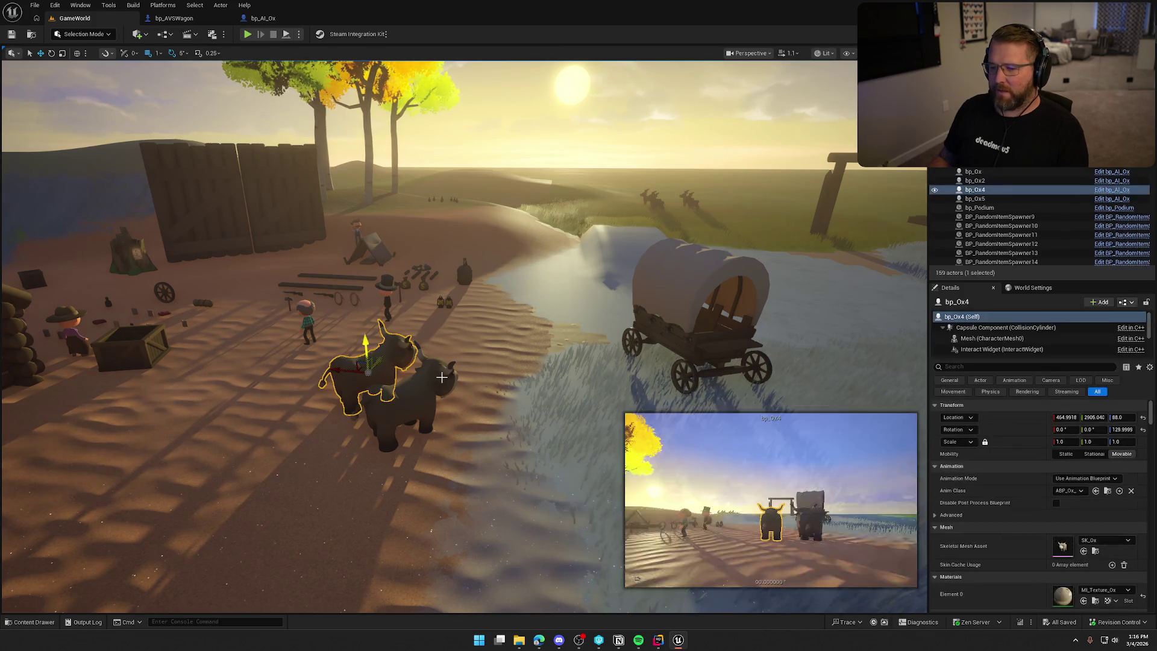
Open the ox's bp_AI_Ox EventGraph and pan to the Contains node
key(Escape)
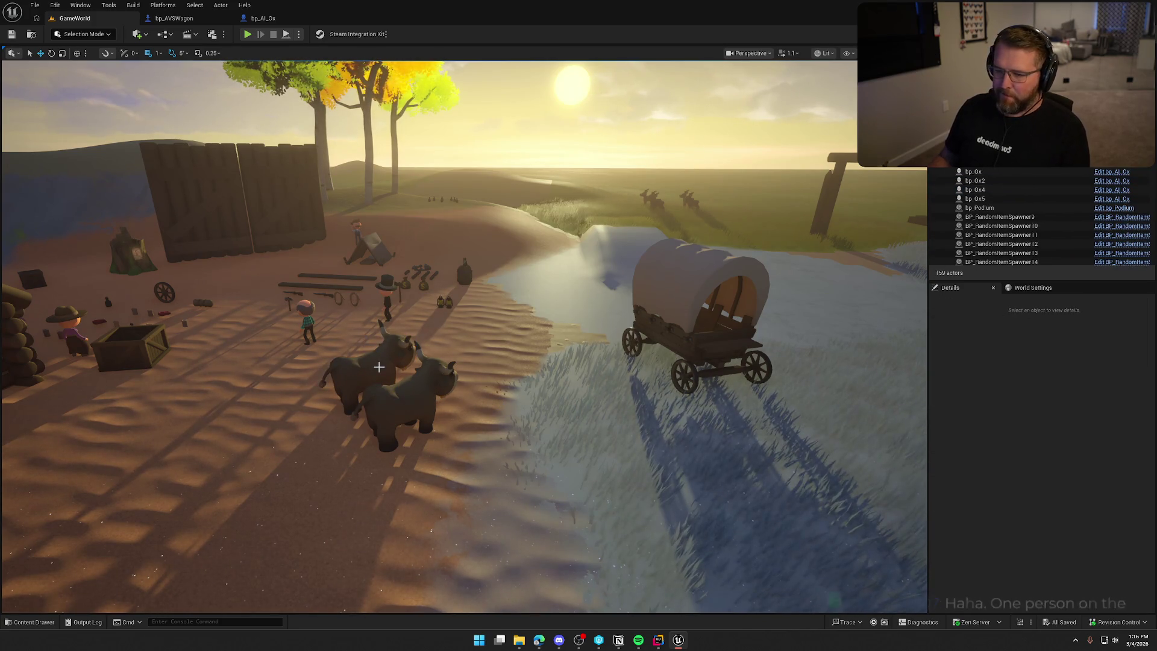
click(378, 367)
key(ctrl+e)
mouse_move(530, 386)
mouse_down()
mouse_move(587, 245)
mouse_move(545, 446)
mouse_move(322, 325)
mouse_move(274, 314)
mouse_move(588, 336)
mouse_up()
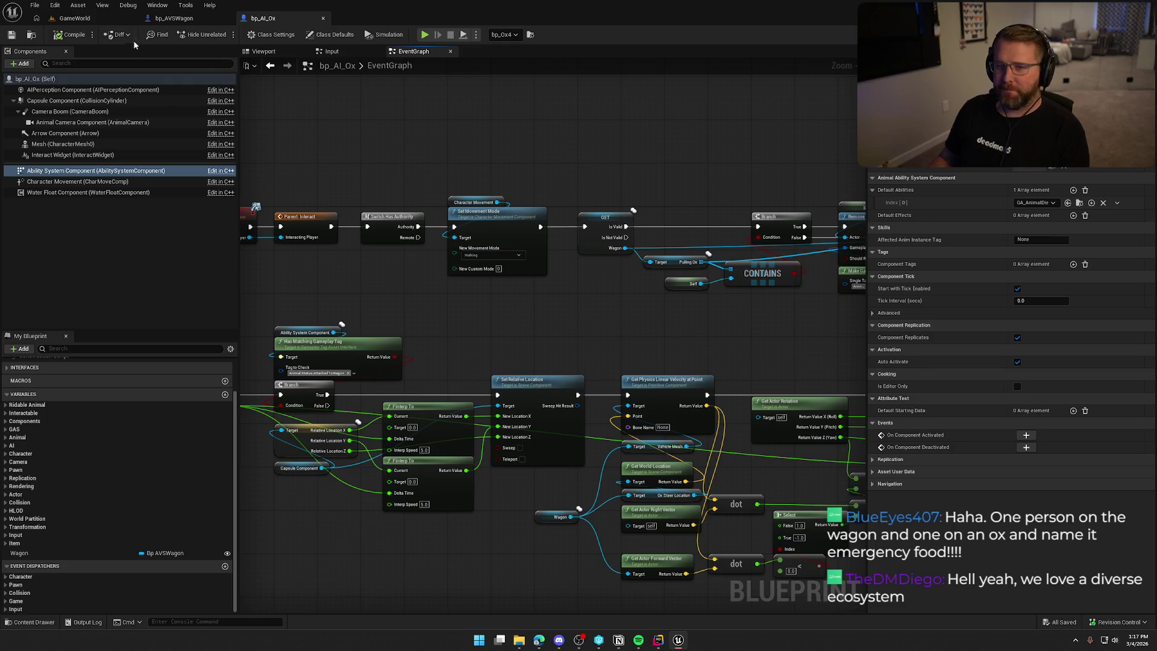
Back in GameWorld, open the TrailMap level from Content/Maps and hide the Content Drawer
click(75, 18)
key(ctrl+space)
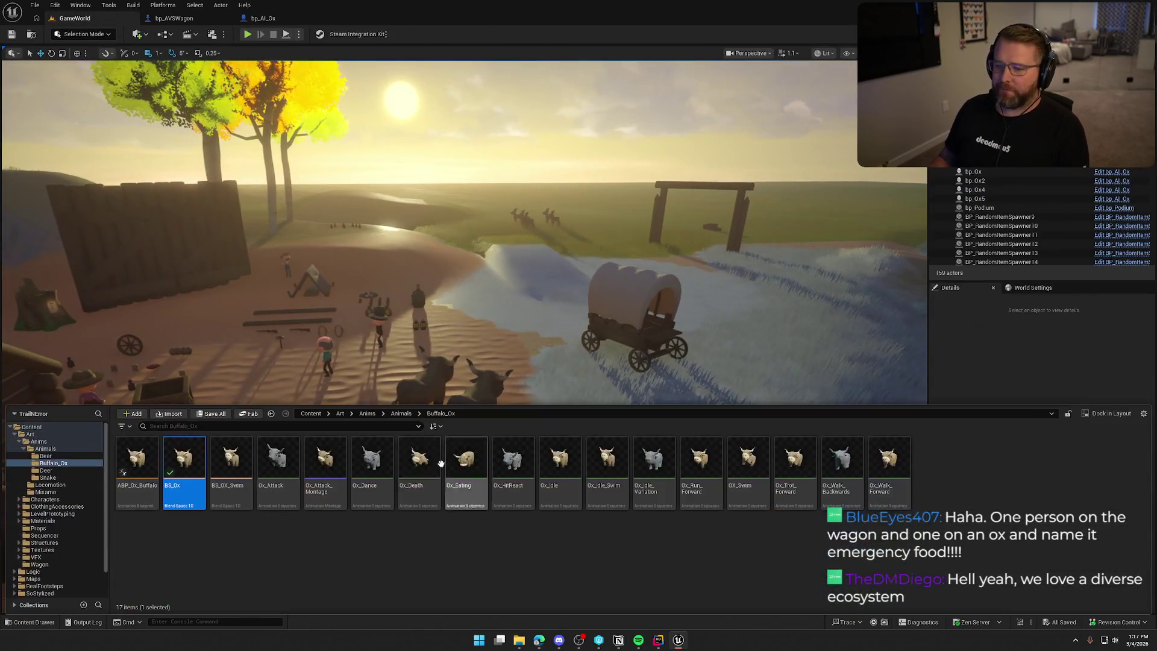
double_click(30, 434)
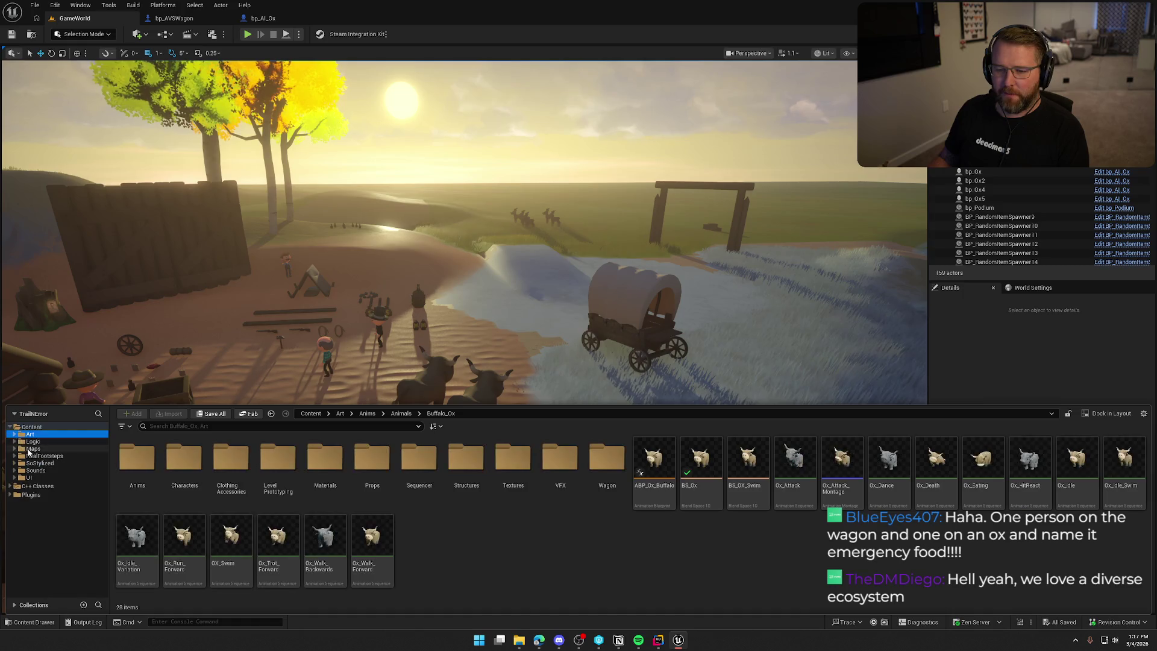
click(33, 448)
double_click(326, 464)
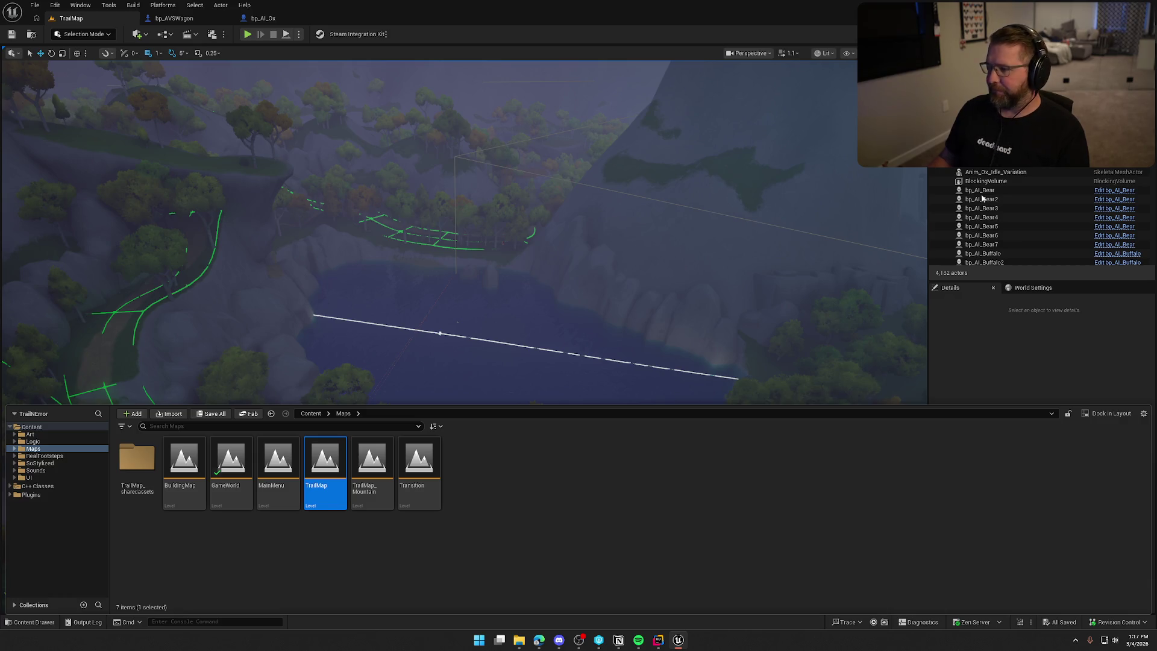
key(ctrl+space)
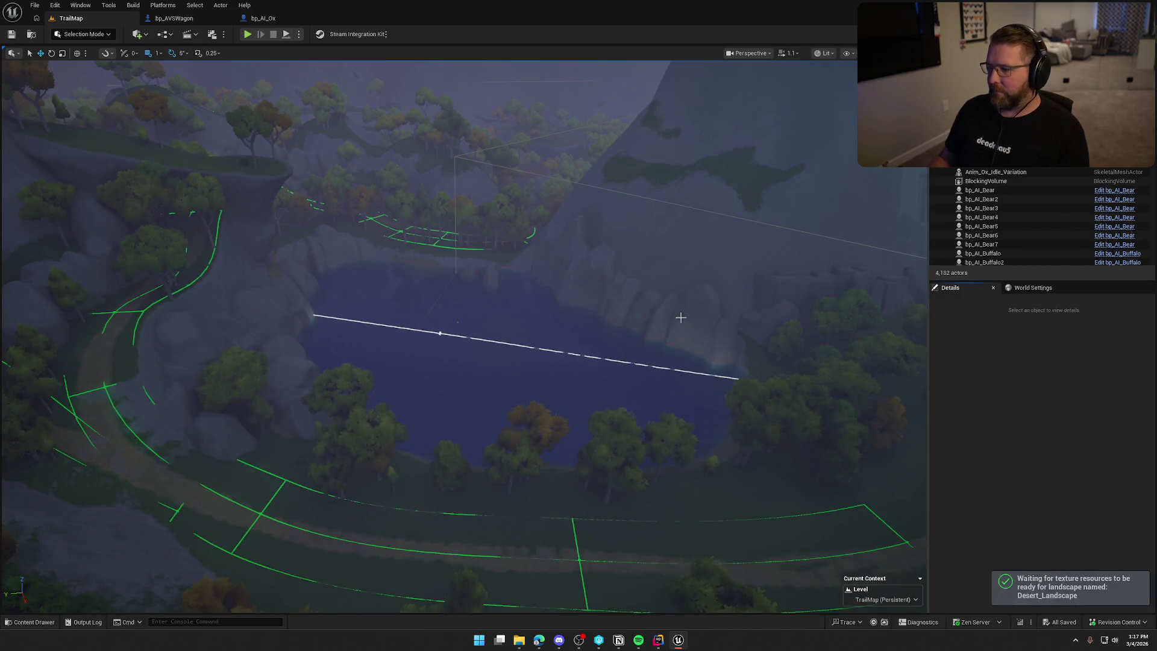
Fly the camera from TrailMap's lake to the town's wagons and the stable's fence
scroll(677, 320, up, 3)
drag(656, 320, 656, 319)
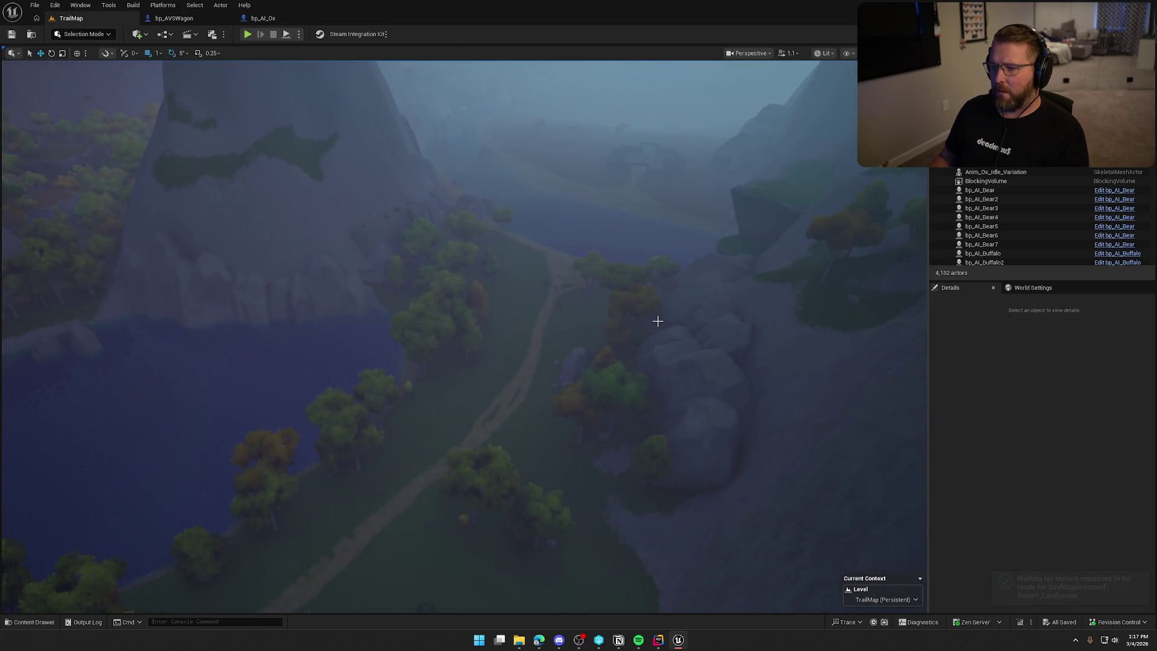
key(1)
drag(618, 388, 579, 373)
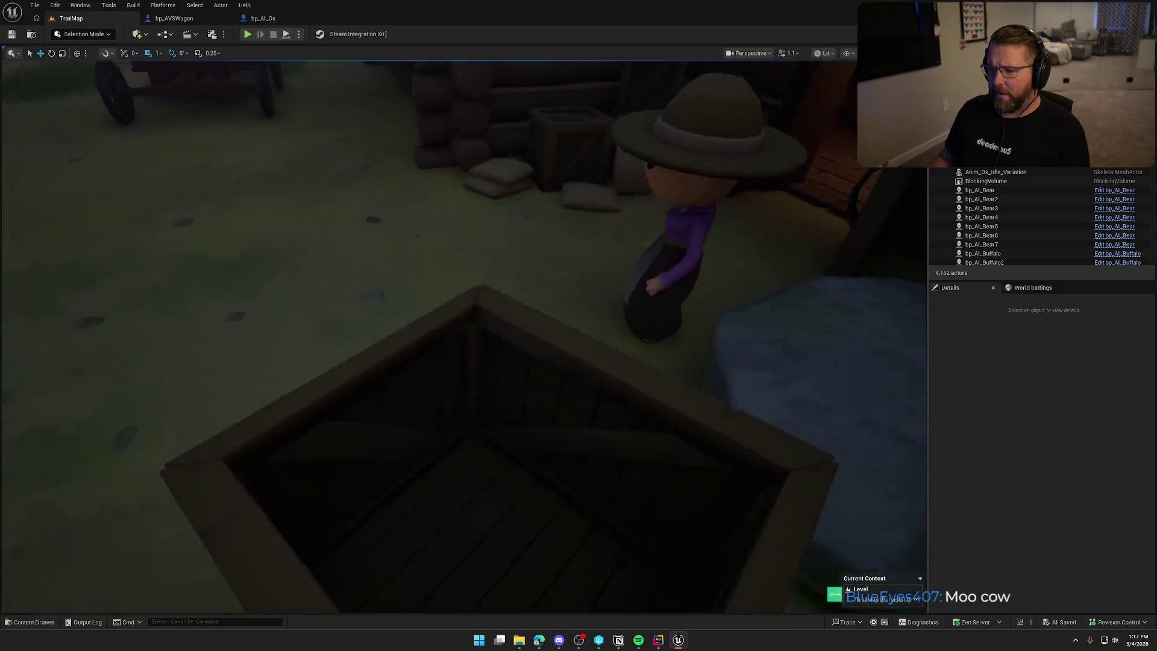
drag(580, 373, 579, 373)
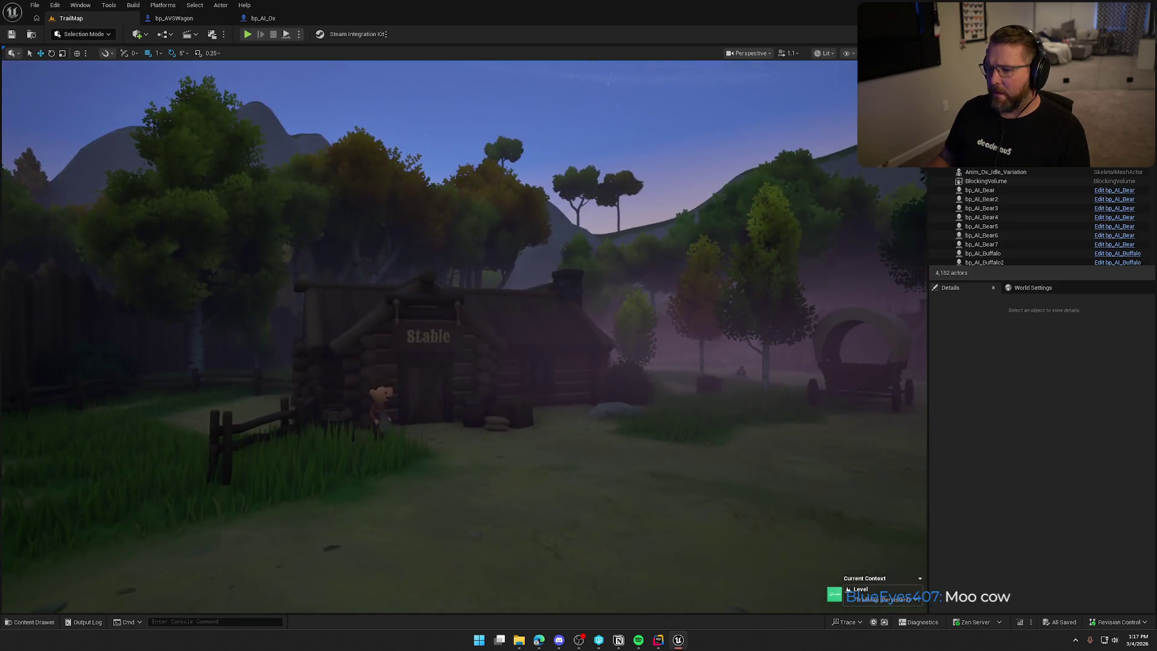
drag(464, 337, 464, 338)
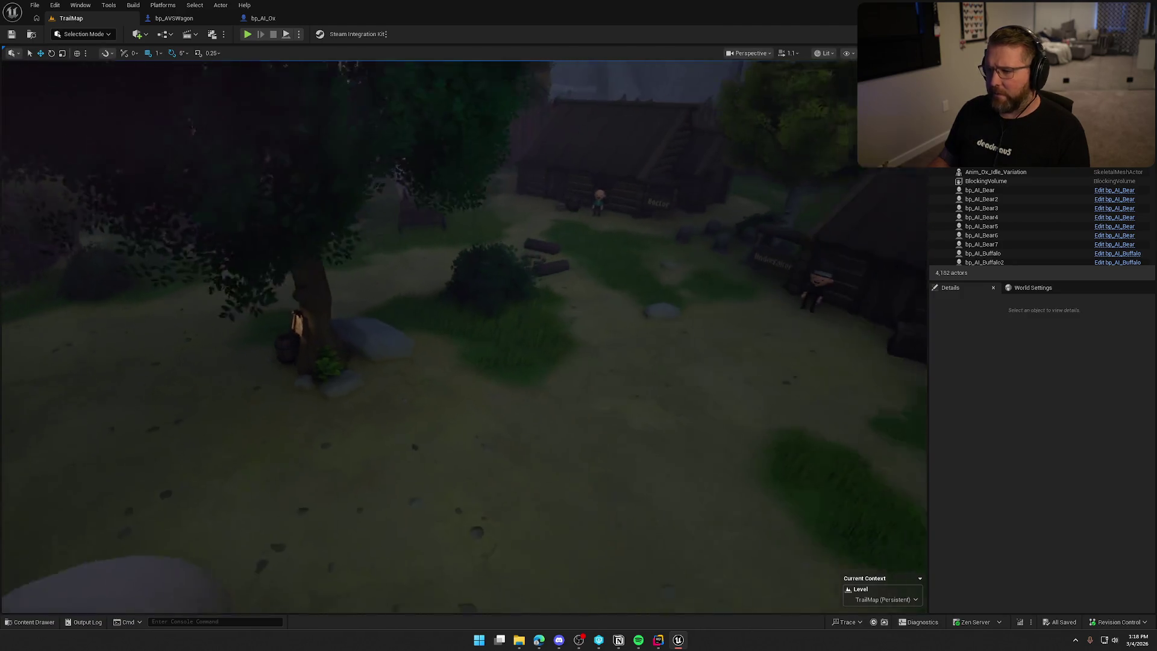
drag(464, 337, 464, 337)
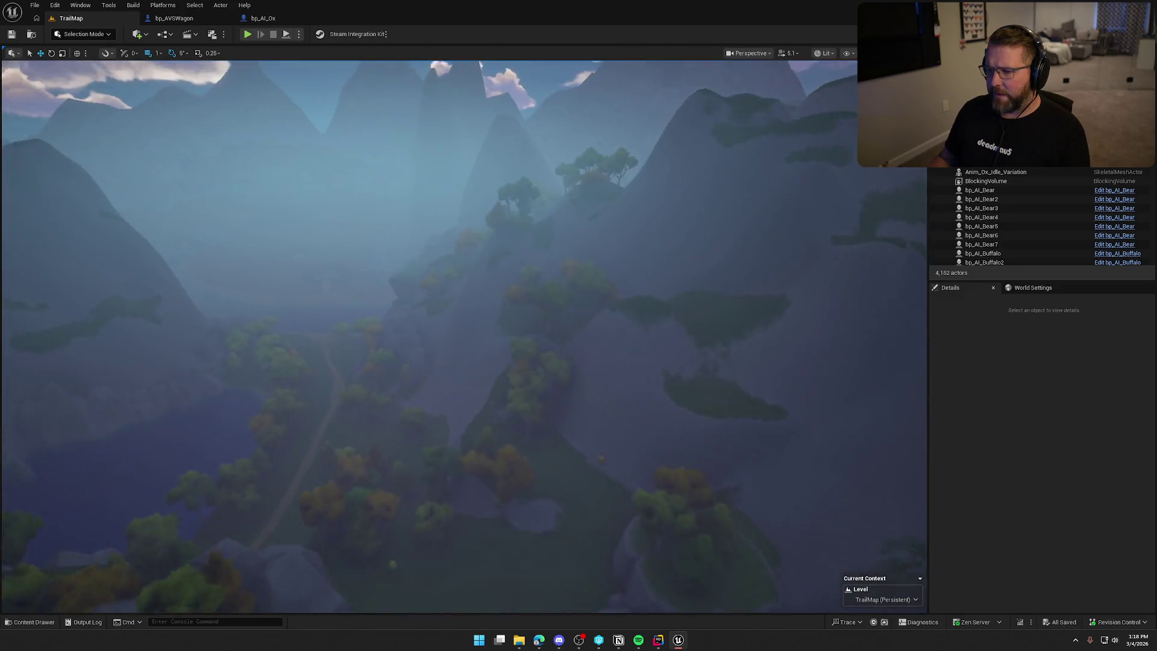
scroll(464, 336, up, 3)
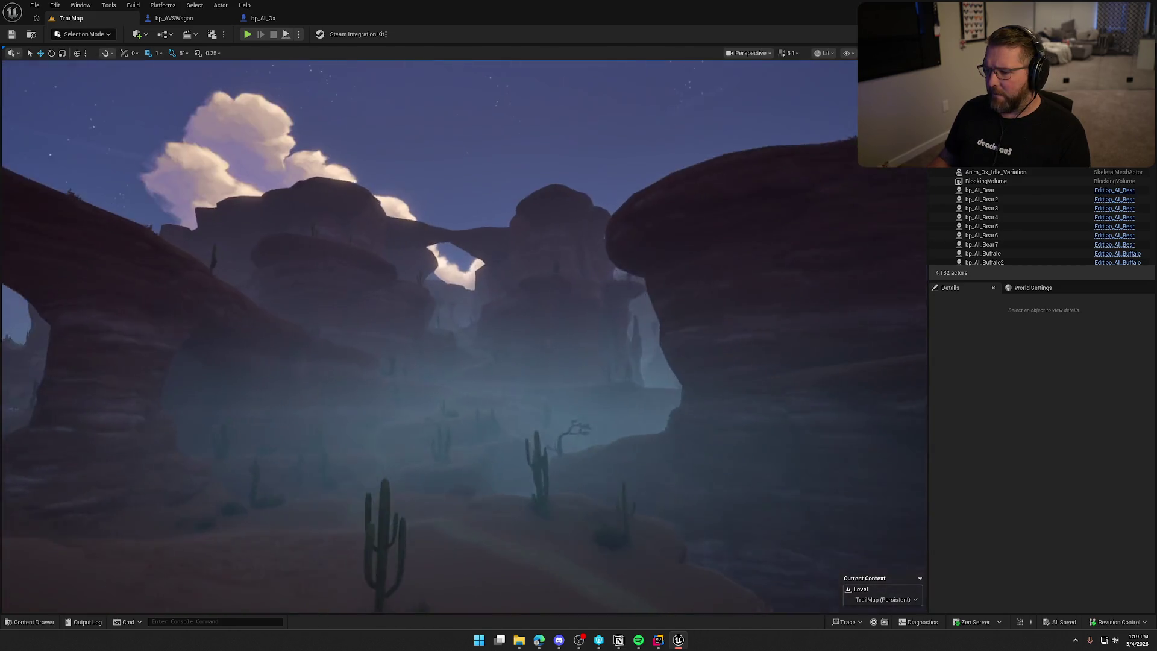
scroll(464, 337, up, 3)
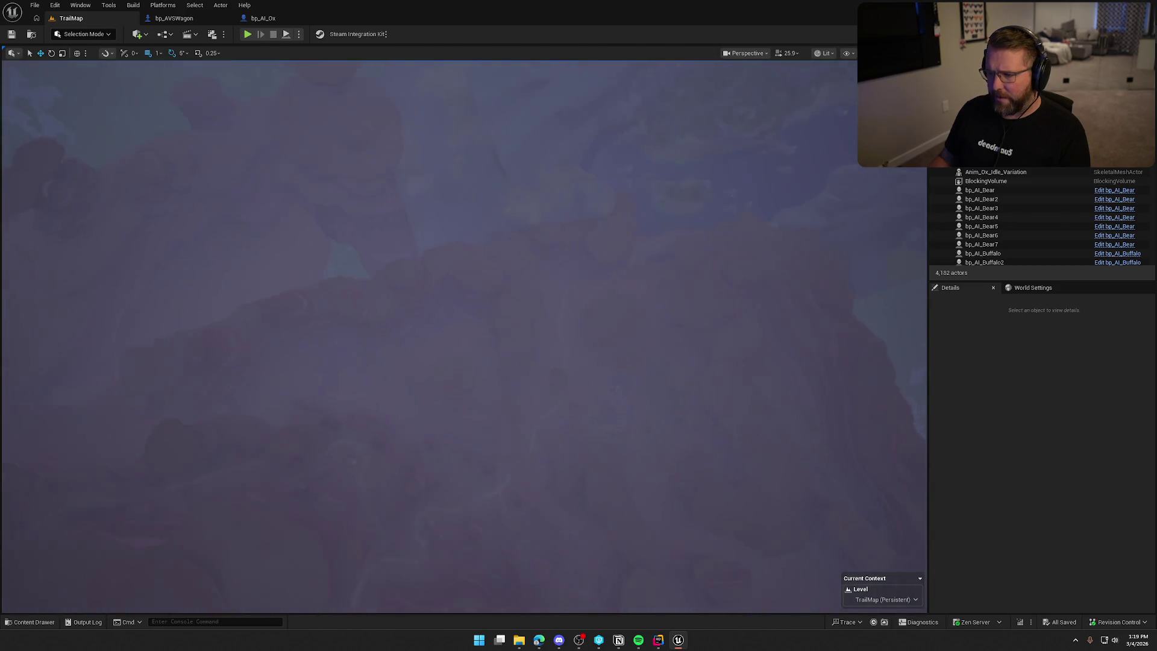
scroll(464, 337, down, 2)
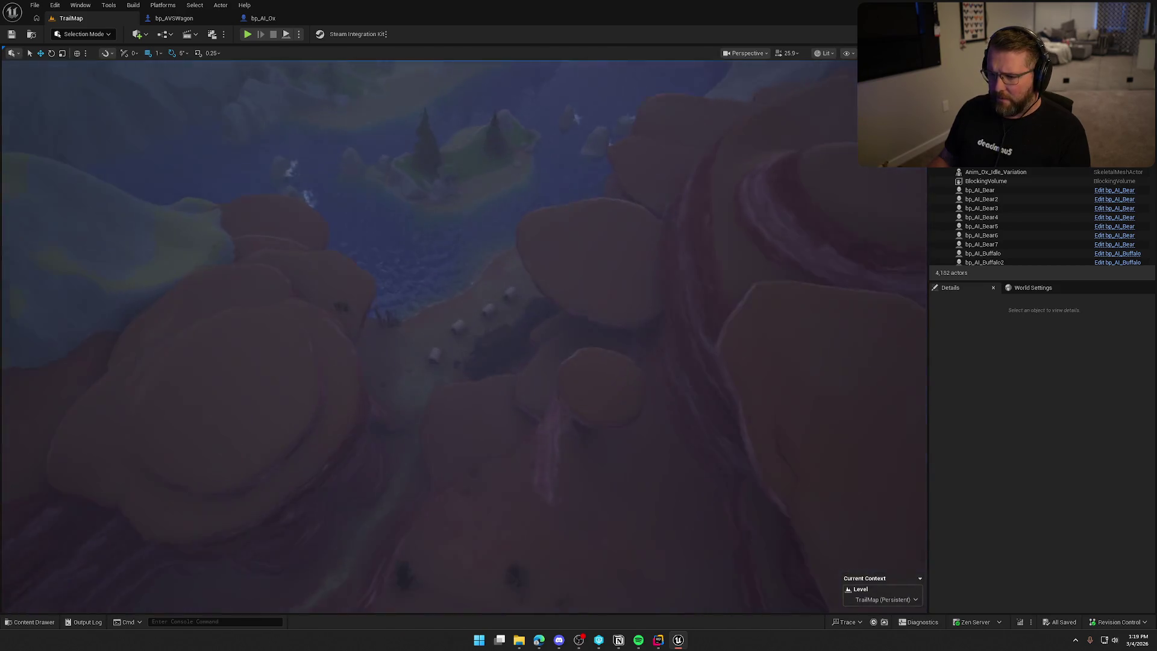
scroll(428, 338, down, 3)
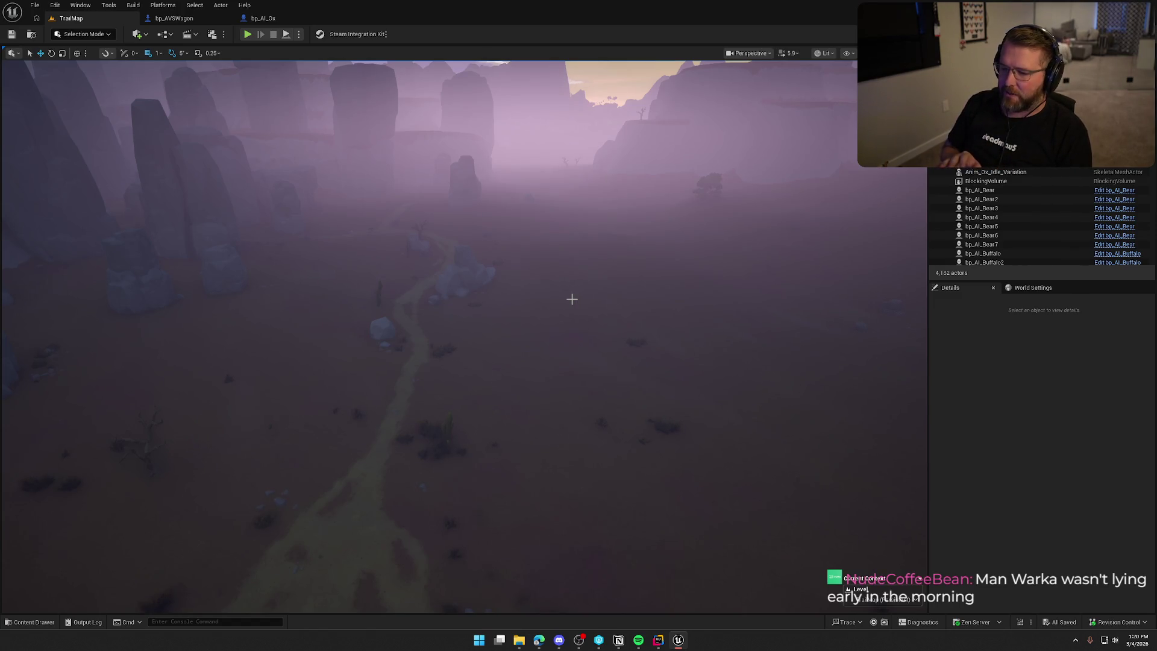
mouse_move(577, 79)
mouse_down()
mouse_move(326, 182)
mouse_move(383, 432)
mouse_up()
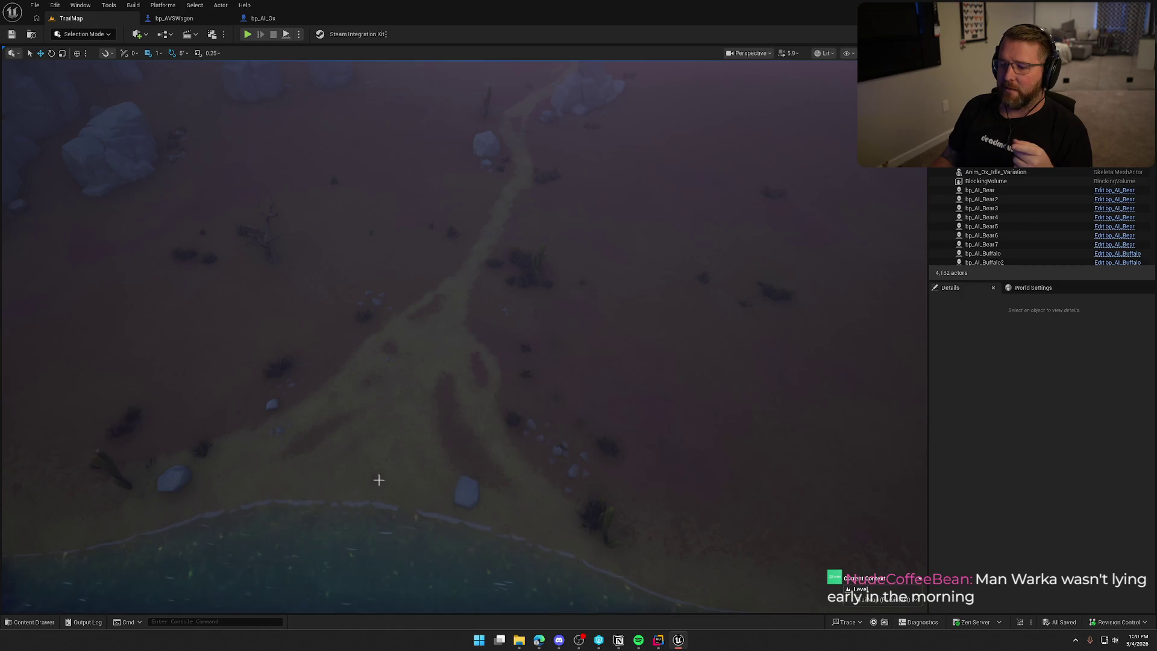
mouse_move(384, 433)
mouse_down()
mouse_move(385, 253)
mouse_move(403, 271)
mouse_move(447, 431)
mouse_up()
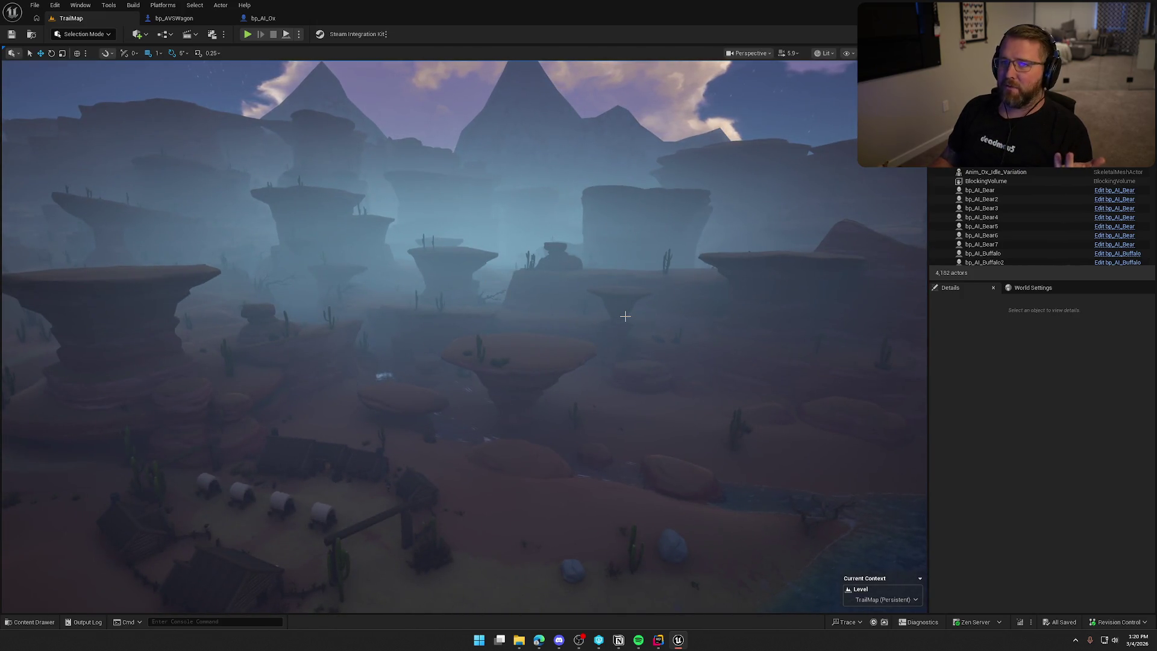
mouse_move(632, 339)
mouse_down()
mouse_move(632, 428)
mouse_move(635, 337)
mouse_up()
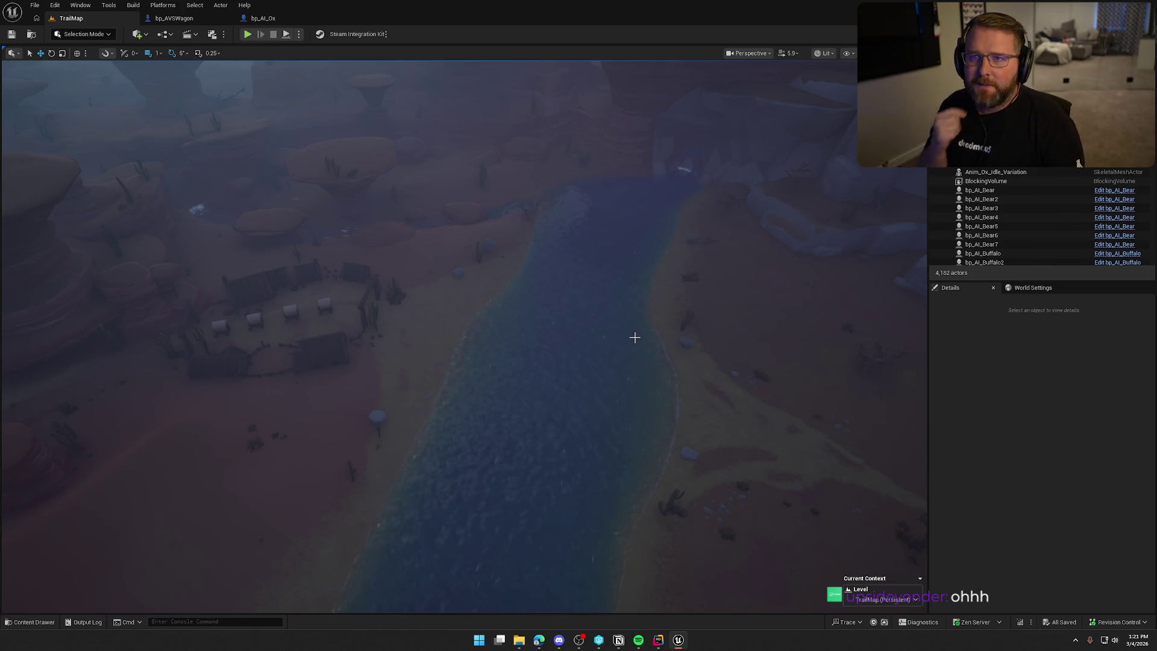
mouse_move(634, 337)
mouse_down()
mouse_move(612, 241)
mouse_move(659, 238)
mouse_move(647, 341)
mouse_up()
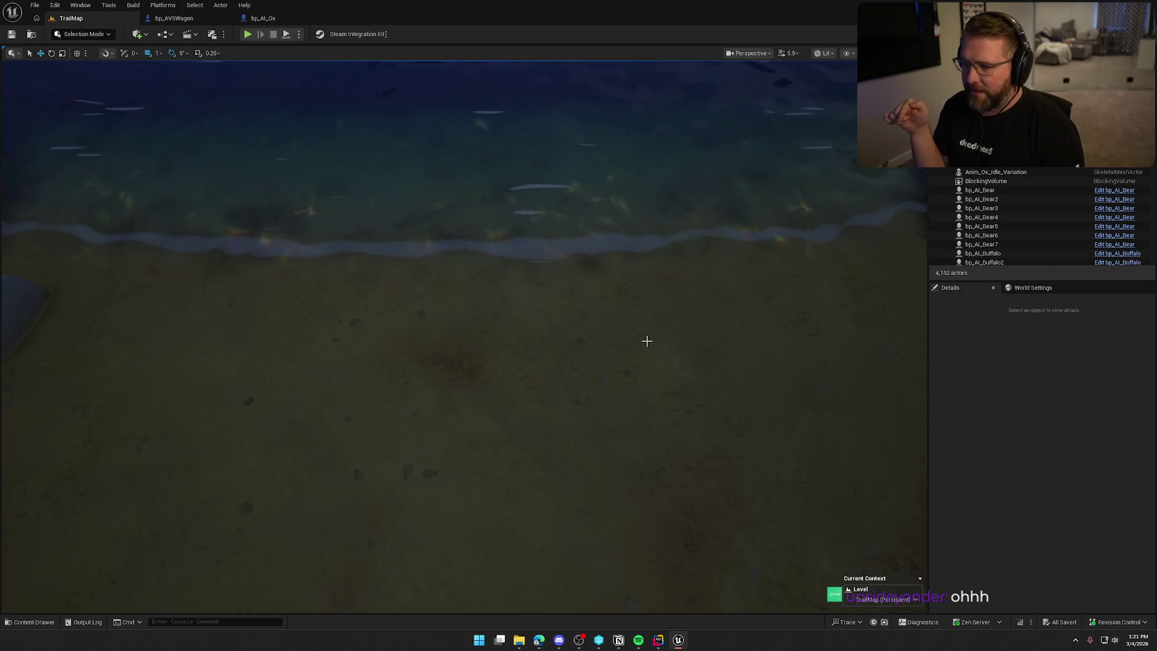
mouse_move(640, 341)
mouse_down()
mouse_move(593, 295)
mouse_move(641, 341)
mouse_move(593, 301)
mouse_move(600, 344)
mouse_move(573, 321)
mouse_up()
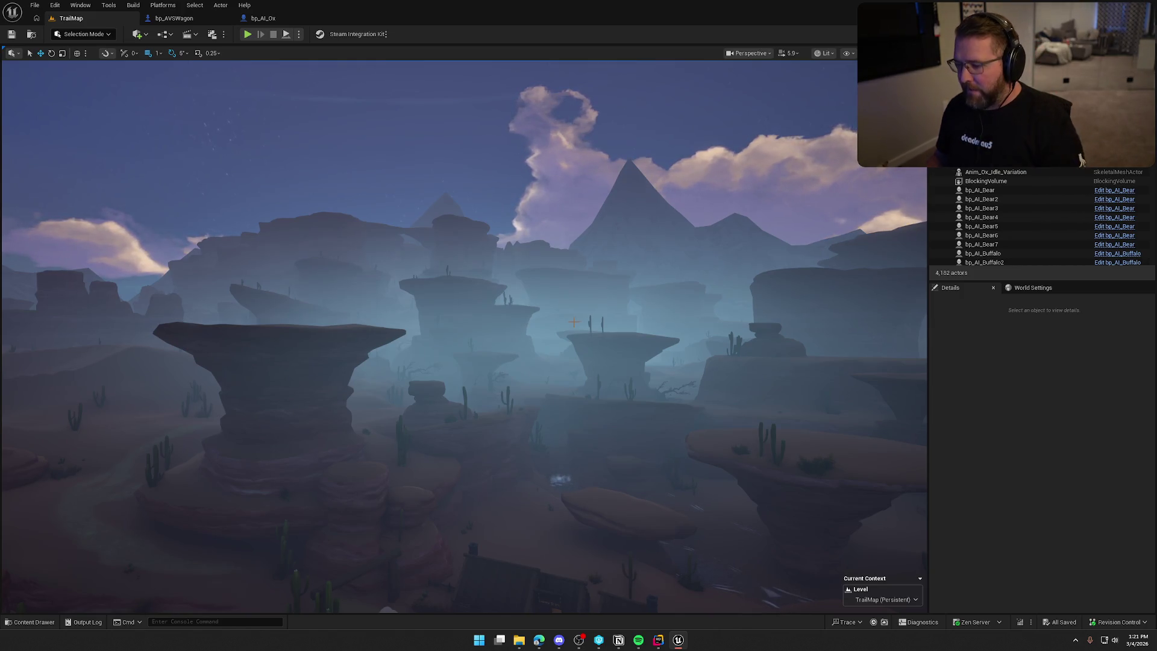
drag(582, 304, 587, 342)
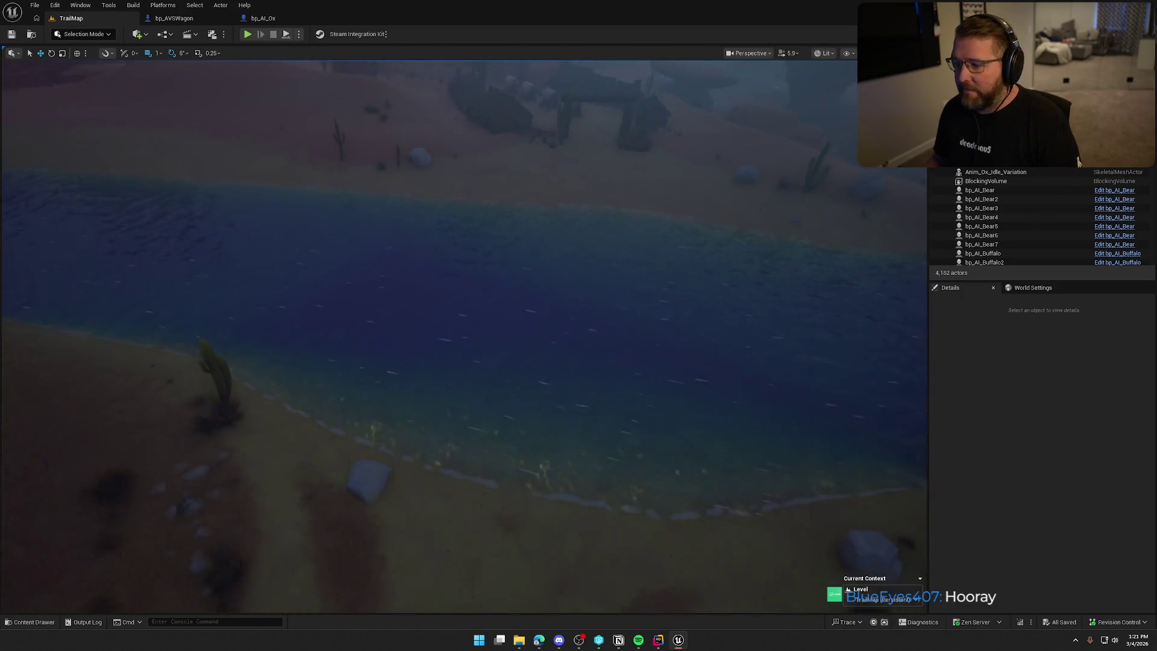
drag(574, 309, 574, 241)
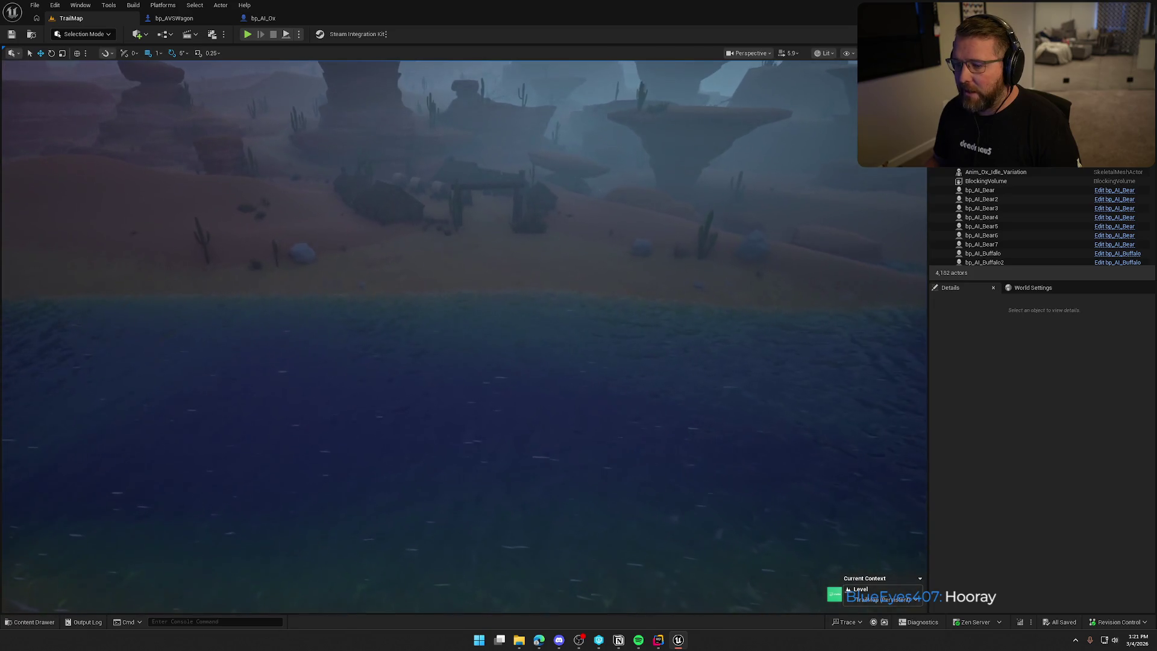
drag(574, 308, 575, 211)
scroll(575, 309, down, 10)
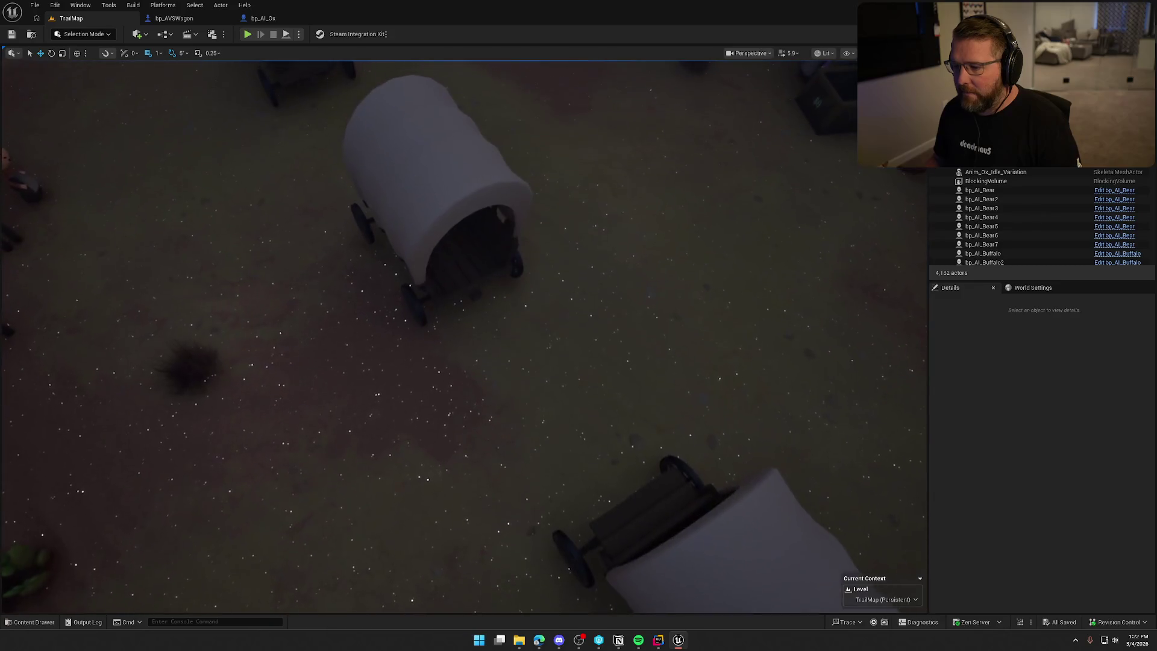
scroll(570, 313, up, 3)
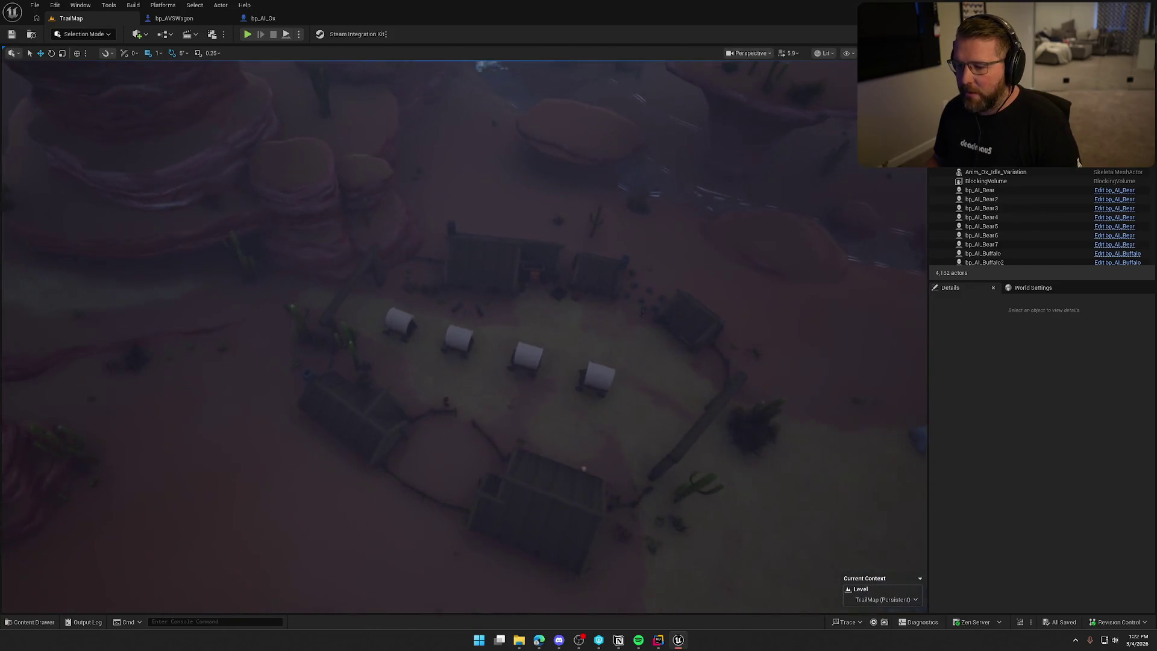
scroll(594, 341, up, 5)
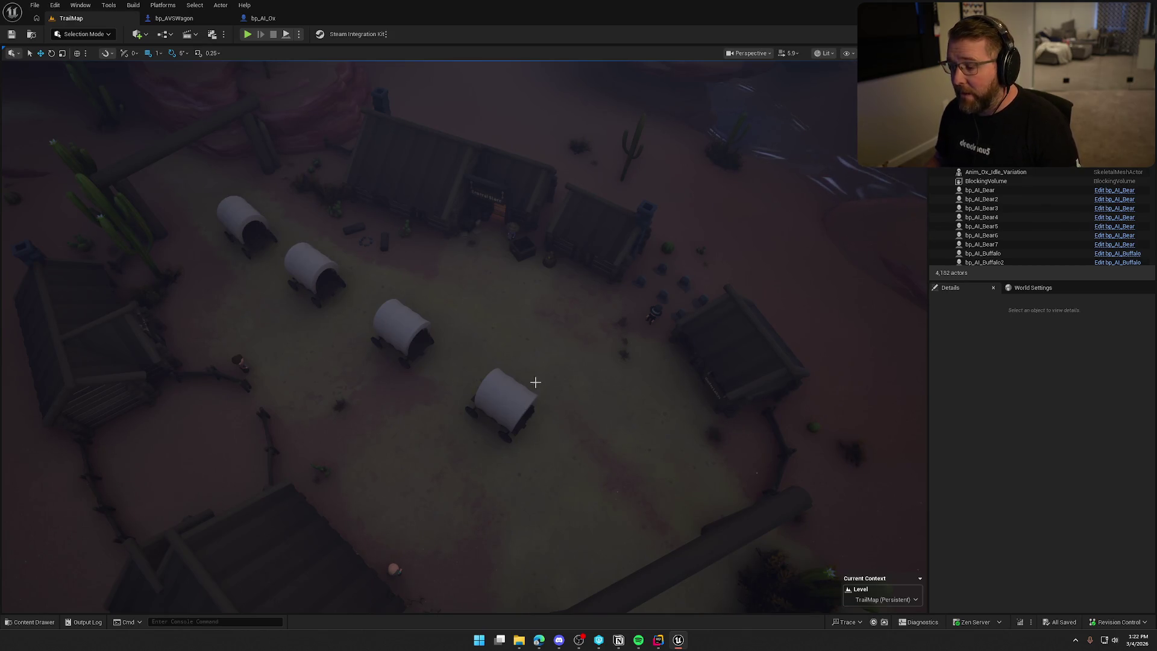
drag(533, 463, 515, 465)
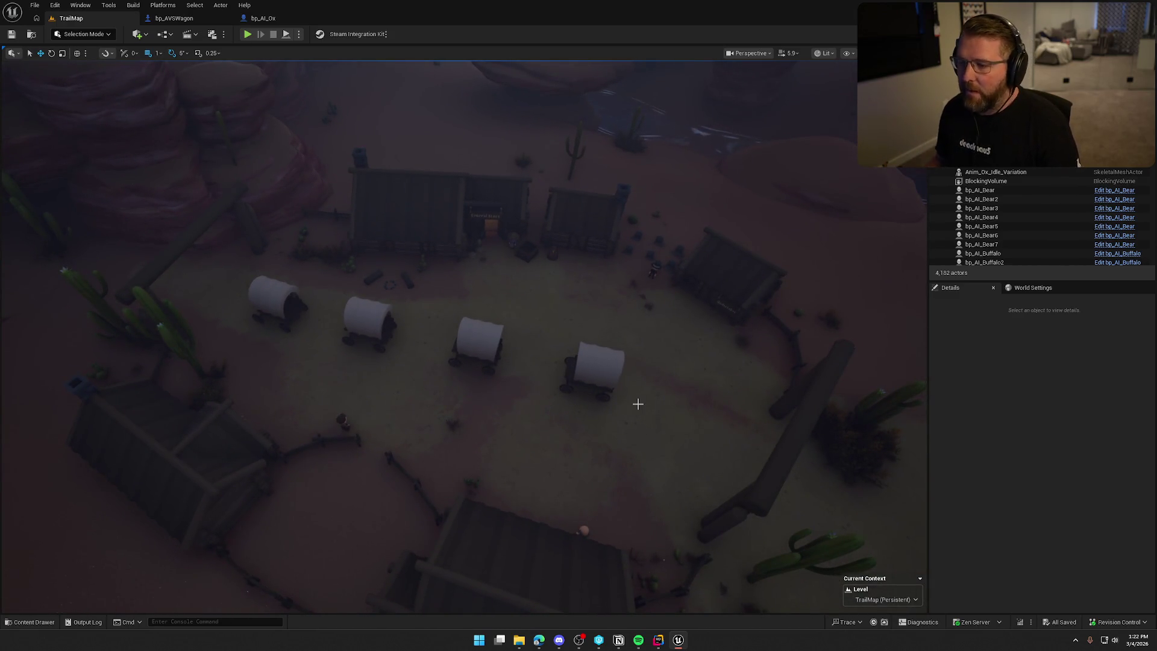
drag(637, 404, 508, 473)
drag(615, 384, 614, 384)
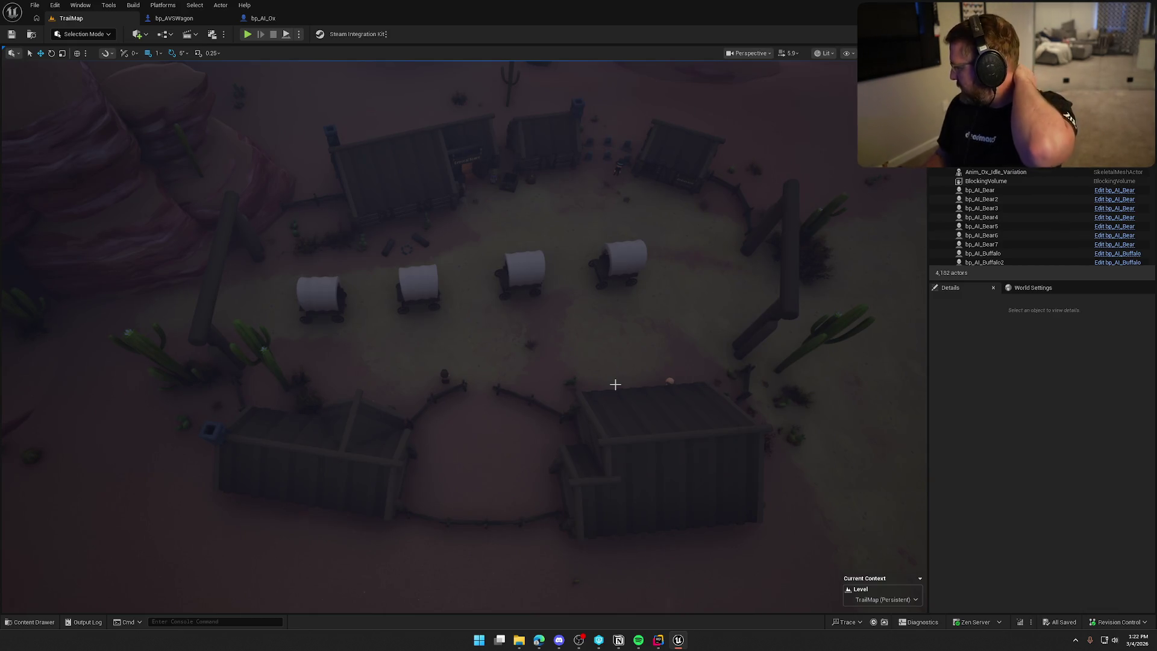
click(174, 18)
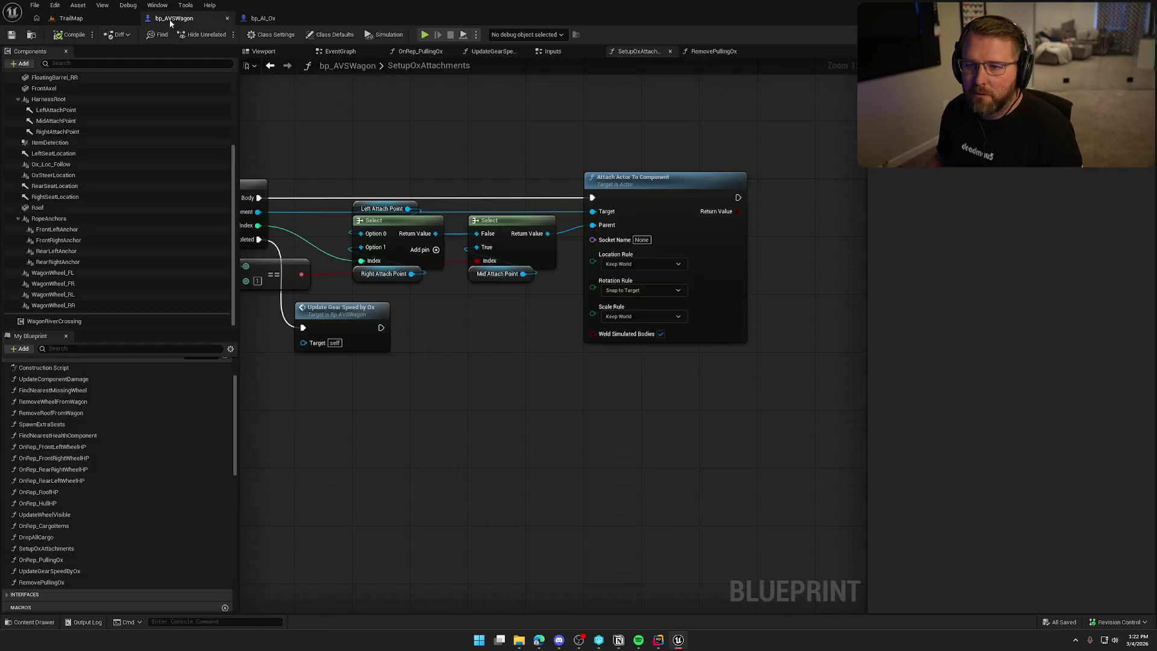
scroll(524, 126, up, 3)
scroll(782, 166, down, 2)
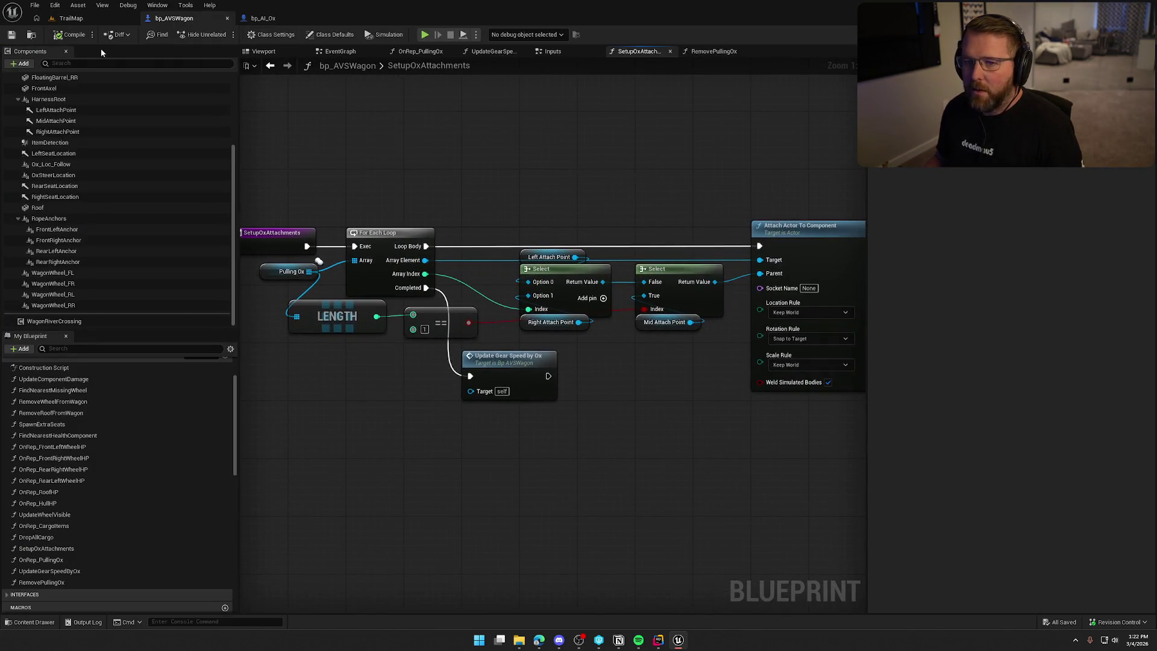
click(71, 18)
scroll(458, 337, up, 3)
scroll(457, 338, down, 5)
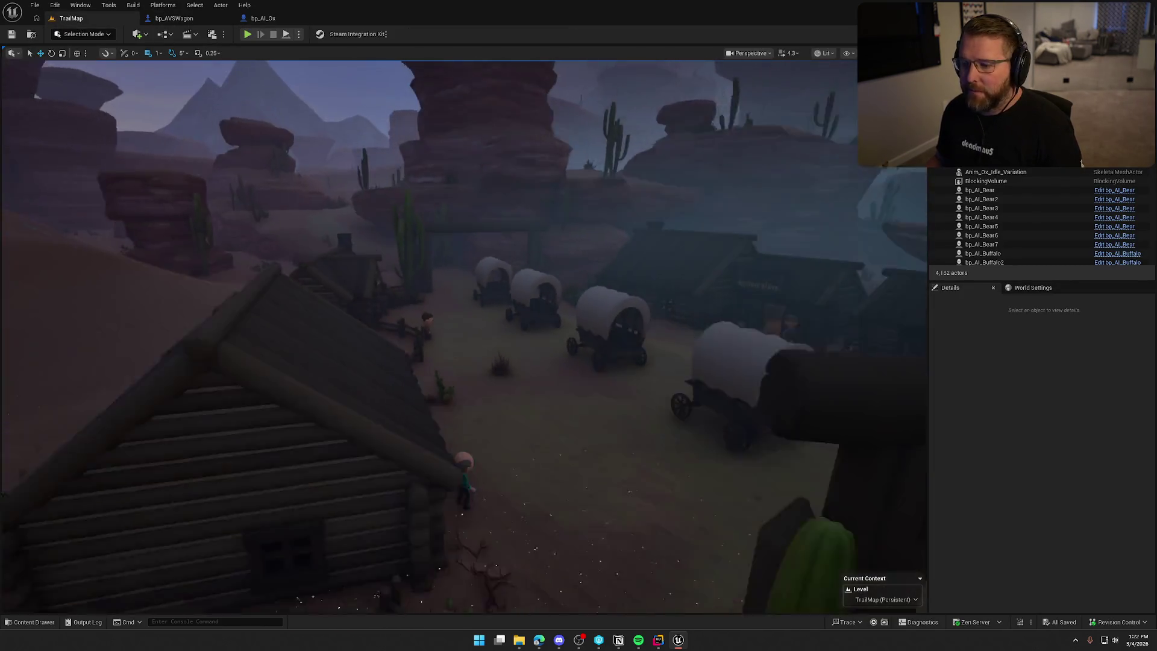
key(ctrl+space)
double_click(230, 464)
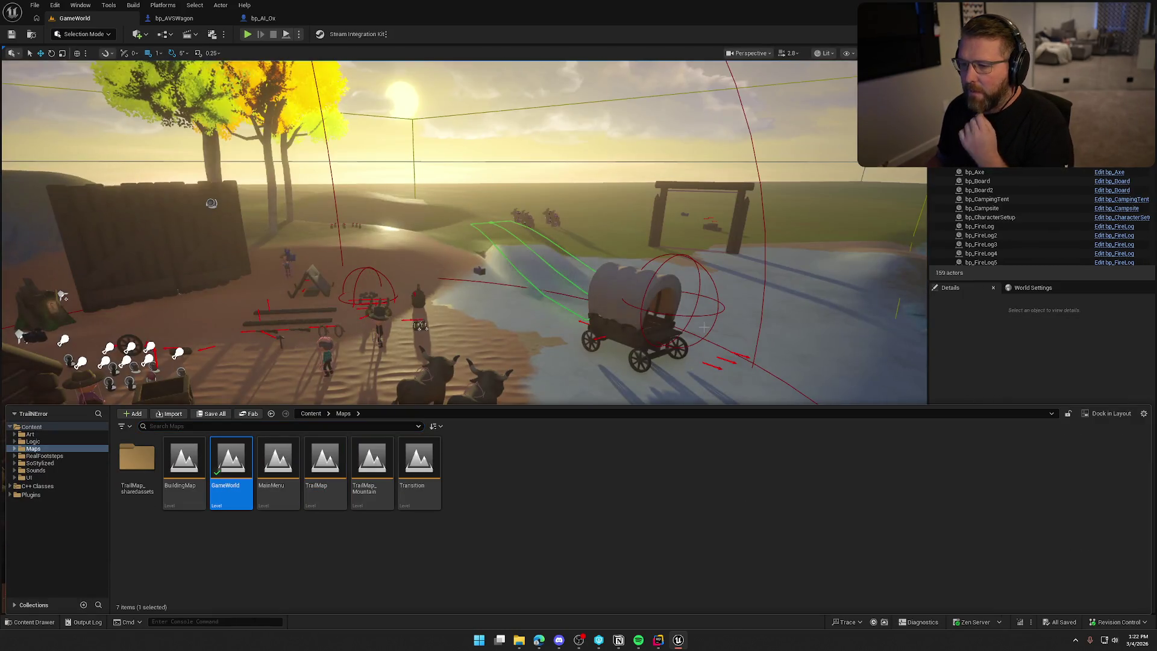
Close the Content Drawer and frame GameWorld's camp, covered wagon and two oxen by the river
click(972, 365)
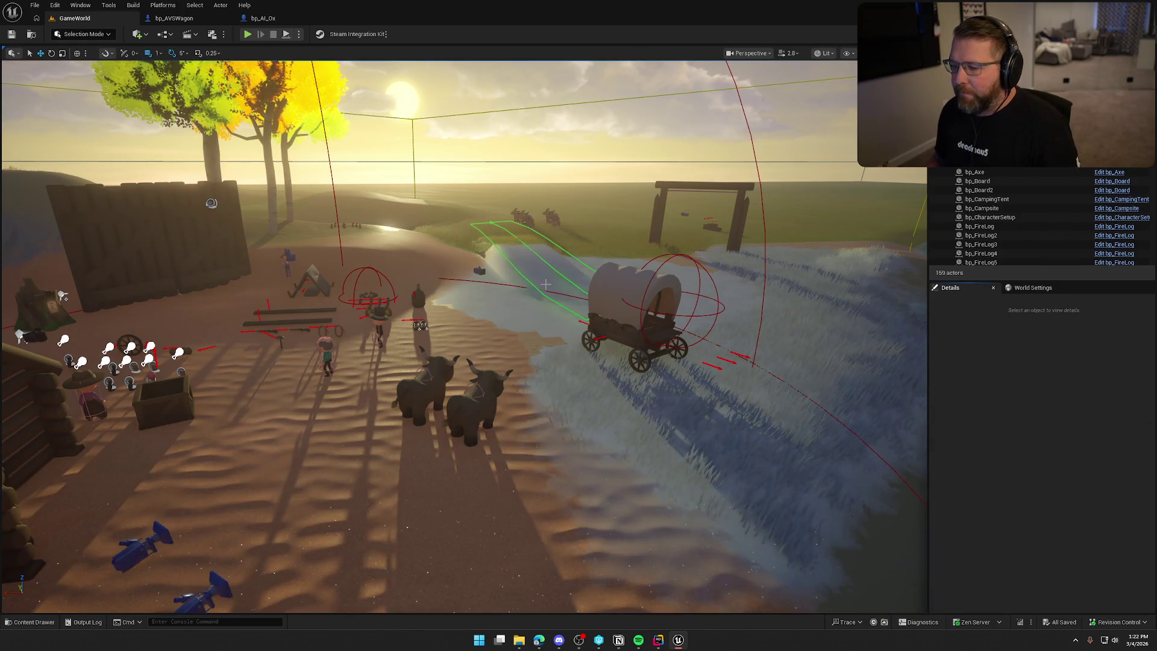
mouse_move(548, 285)
mouse_down()
mouse_move(549, 337)
mouse_move(550, 284)
mouse_up()
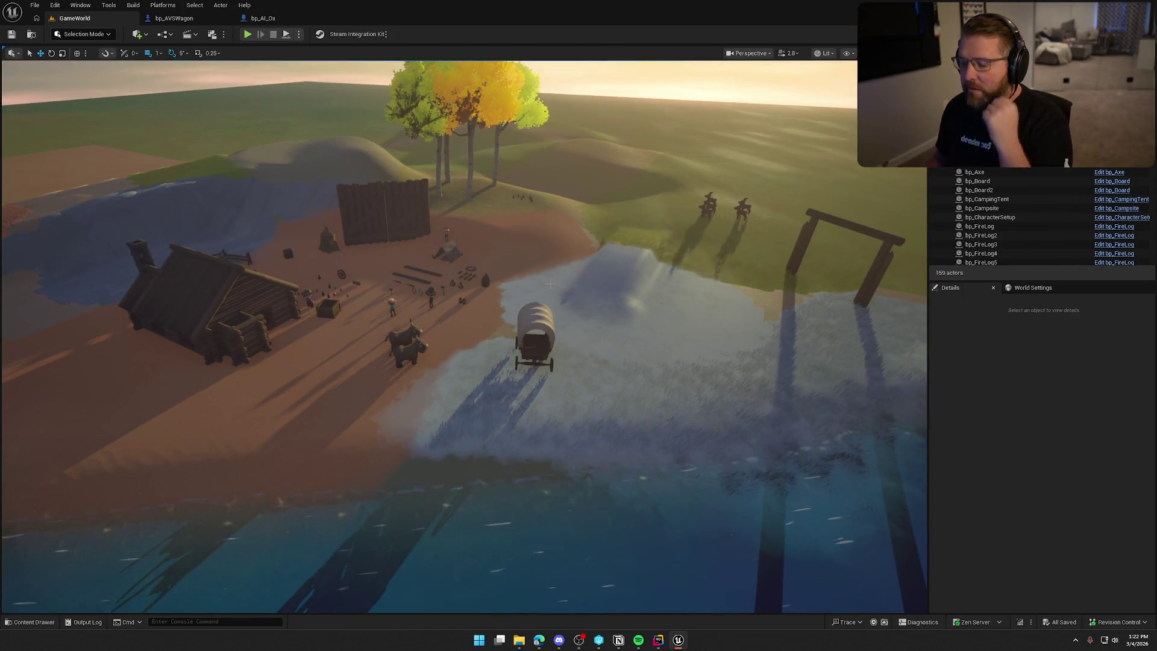
scroll(550, 285, up, 5)
drag(577, 308, 576, 337)
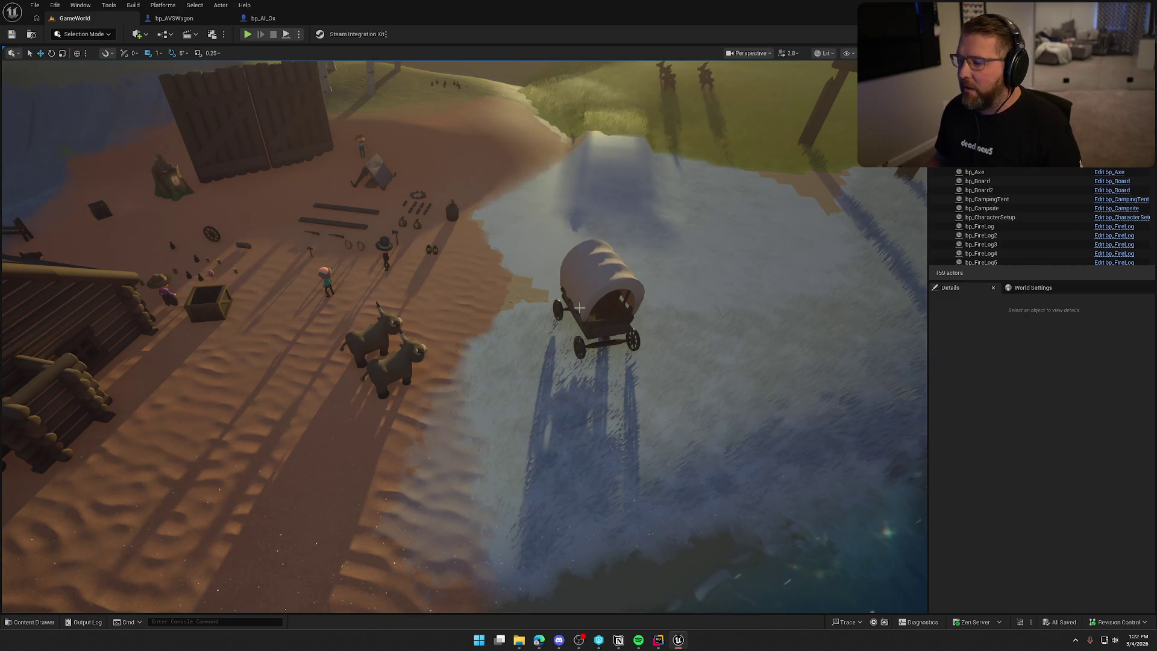
scroll(579, 308, up, 5)
scroll(464, 336, down, 5)
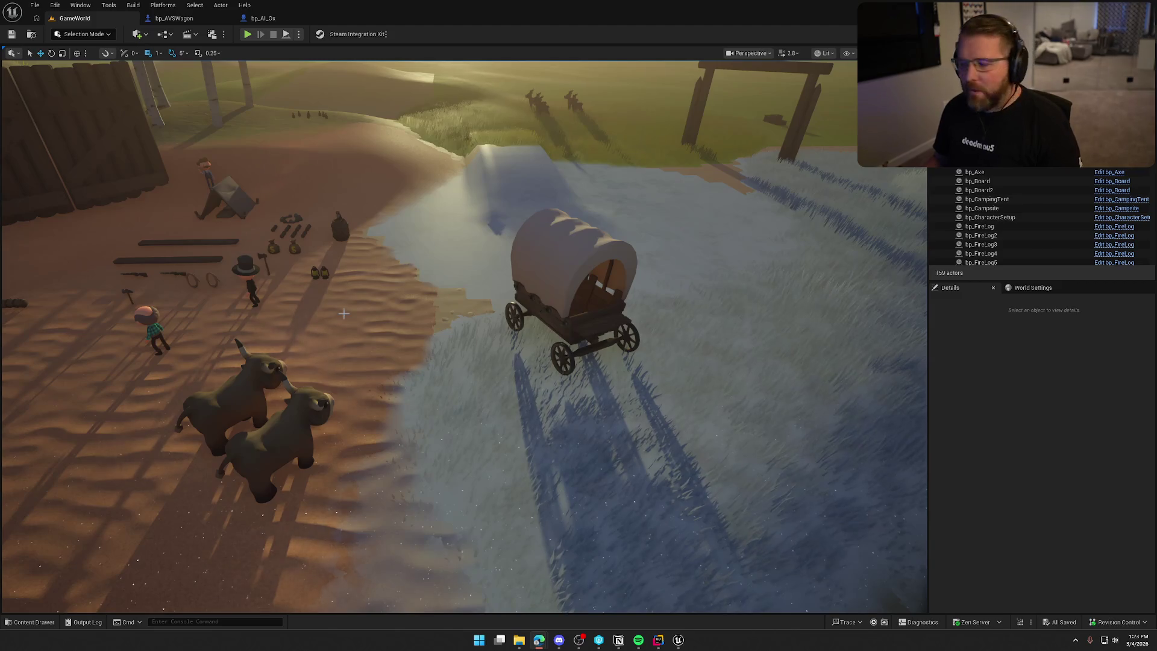
drag(731, 337, 731, 338)
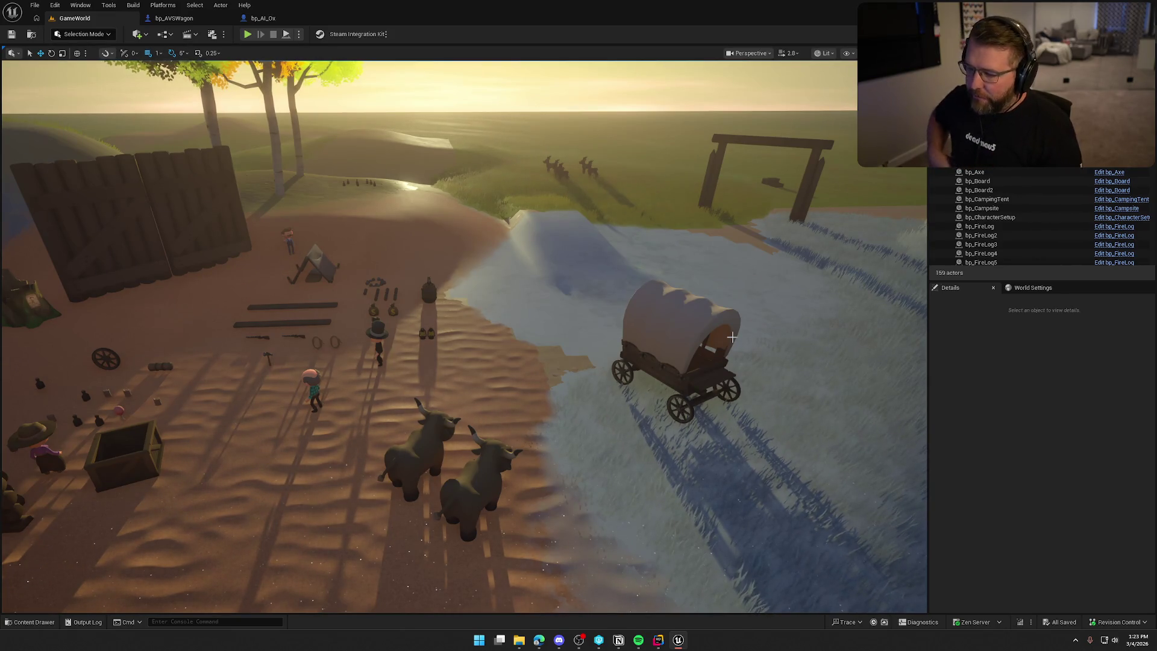
drag(624, 246, 708, 321)
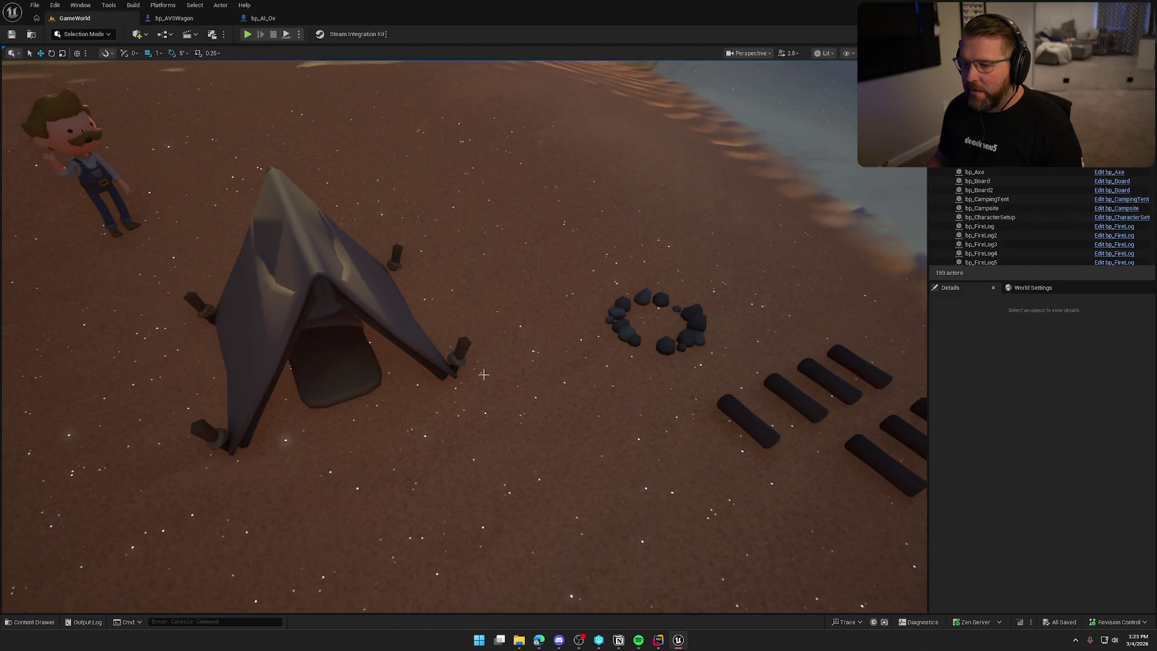
scroll(484, 374, down, 5)
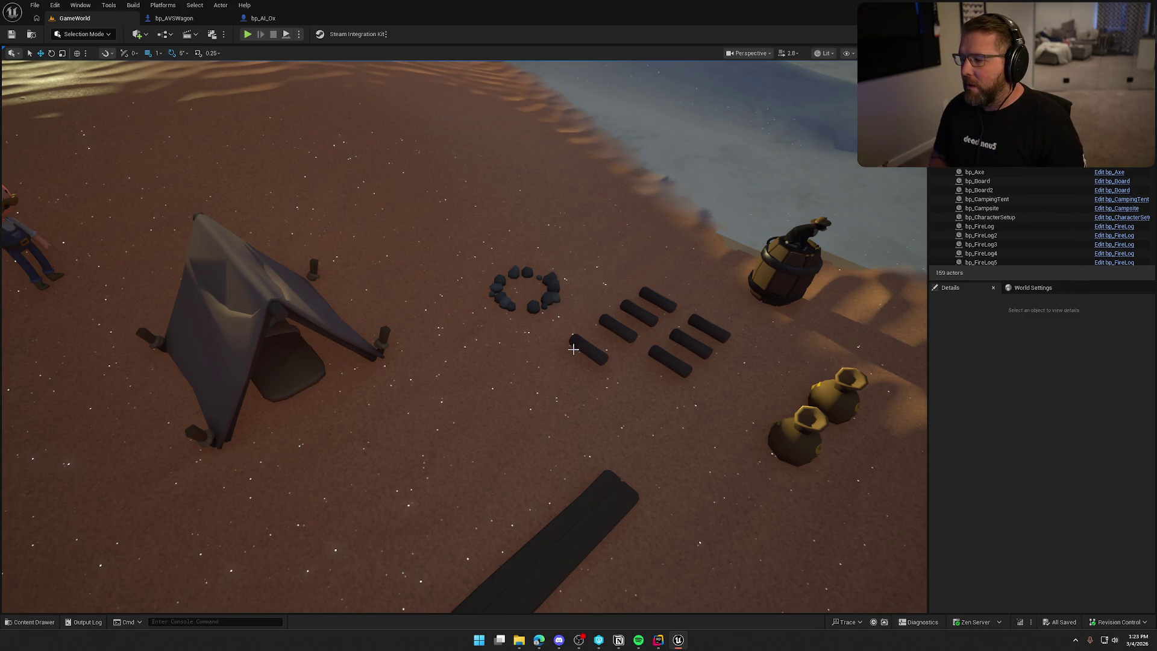
scroll(573, 348, down, 3)
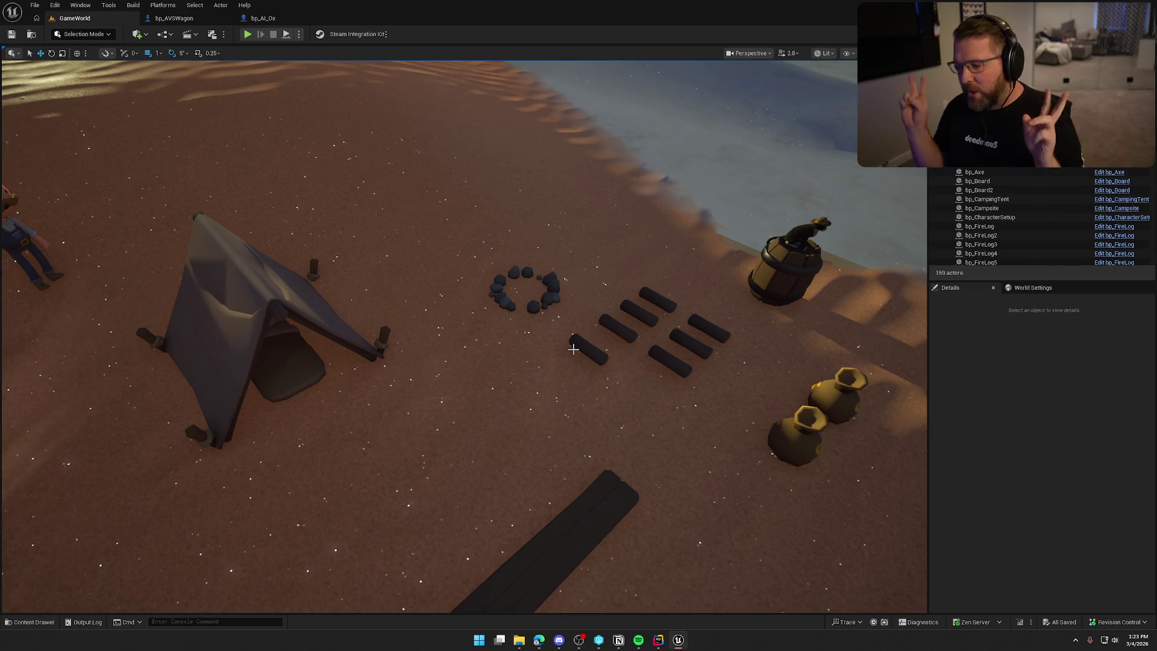
drag(572, 348, 573, 348)
scroll(463, 335, up, 5)
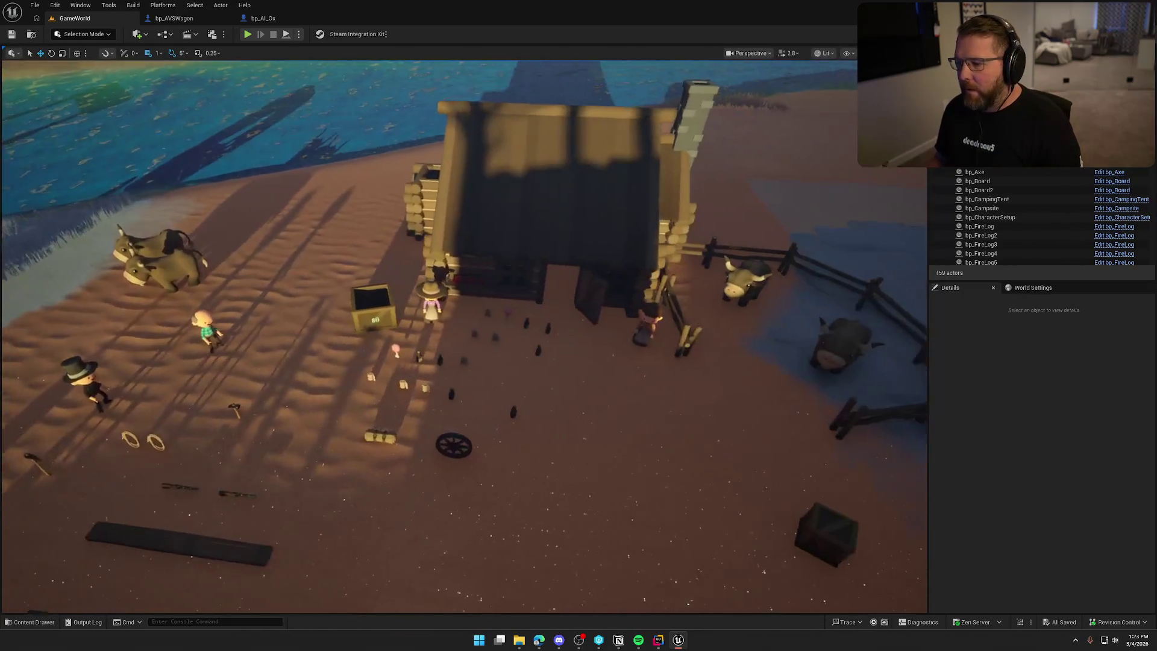
scroll(464, 335, down, 5)
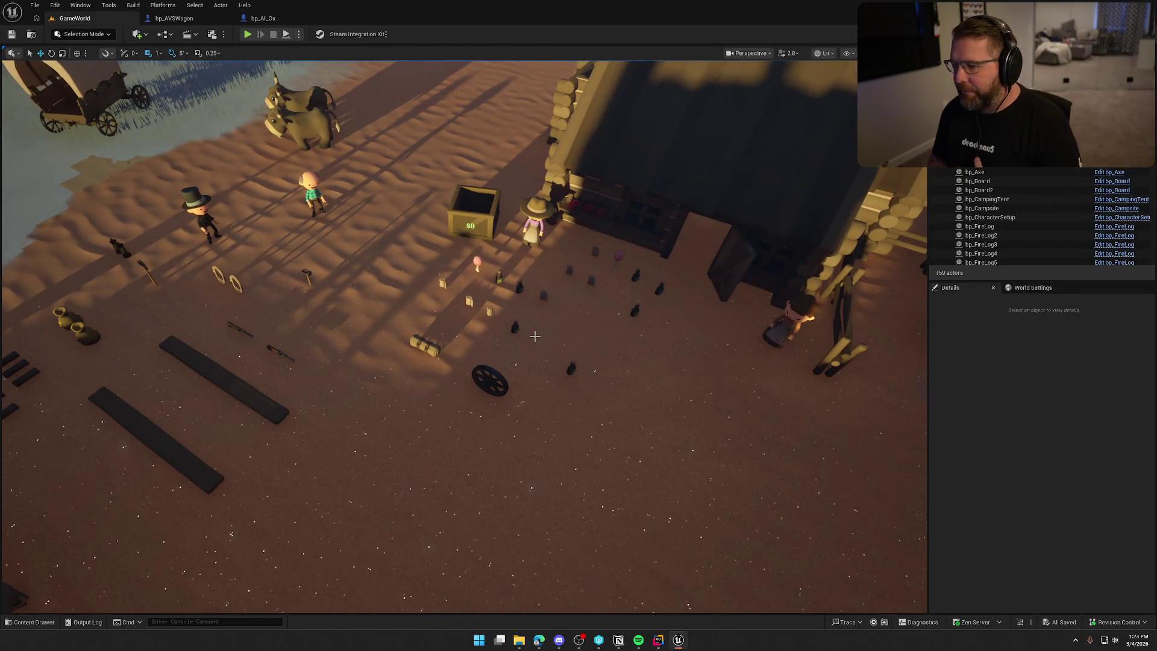
drag(534, 336, 534, 336)
scroll(535, 336, down, 5)
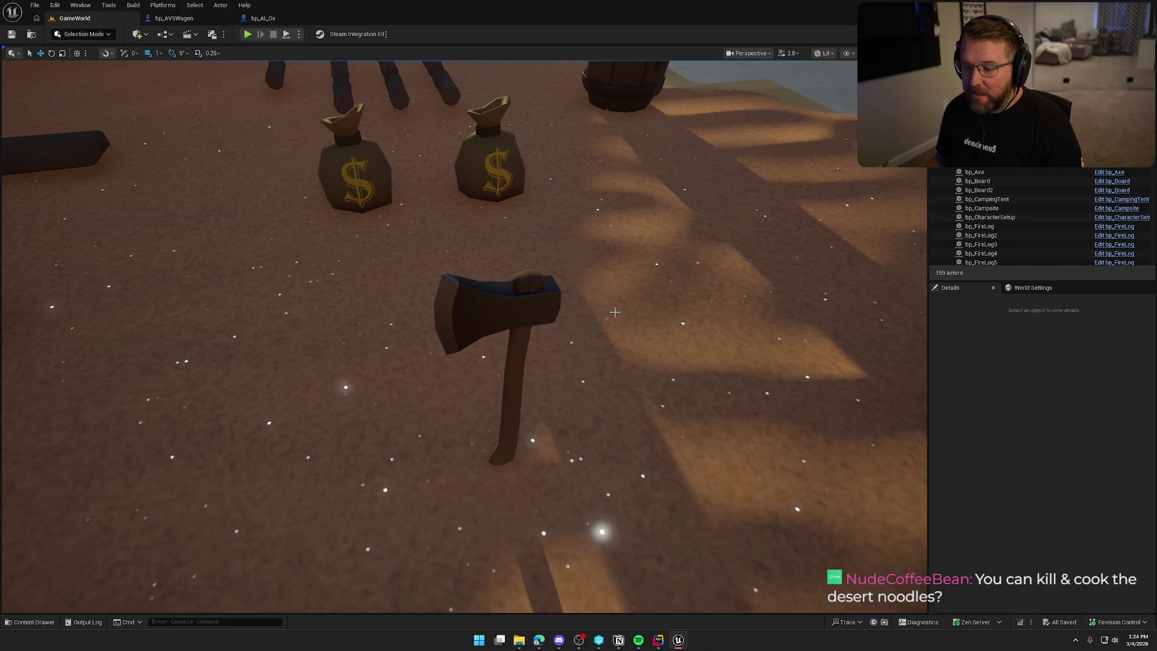
scroll(566, 385, down, 10)
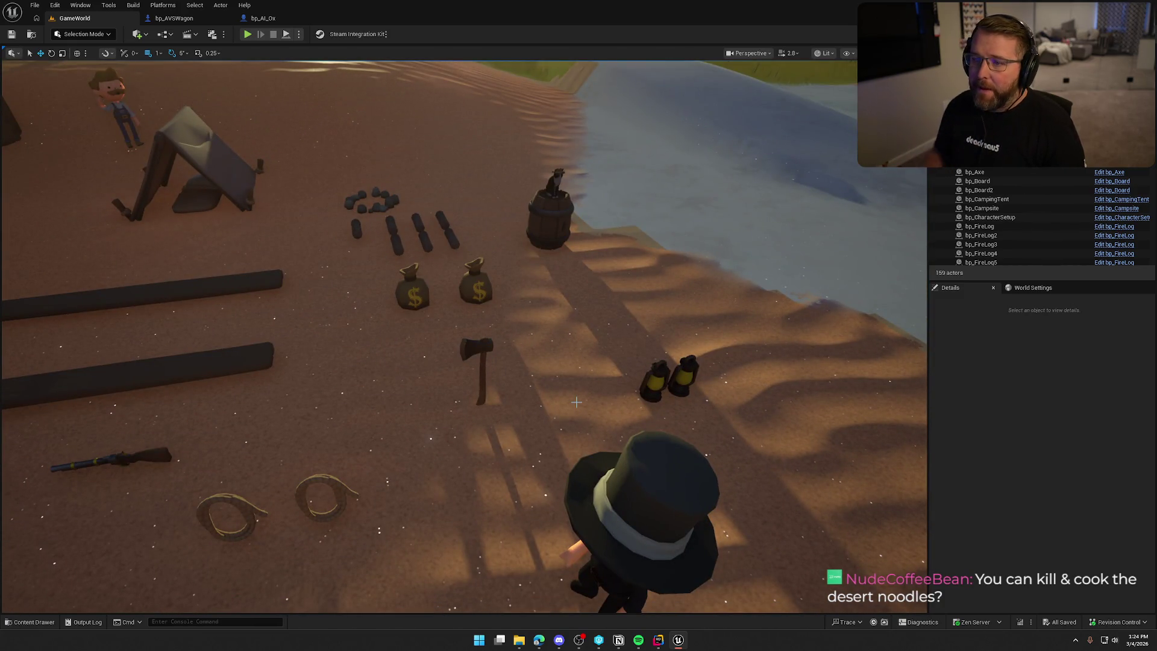
drag(576, 378, 603, 362)
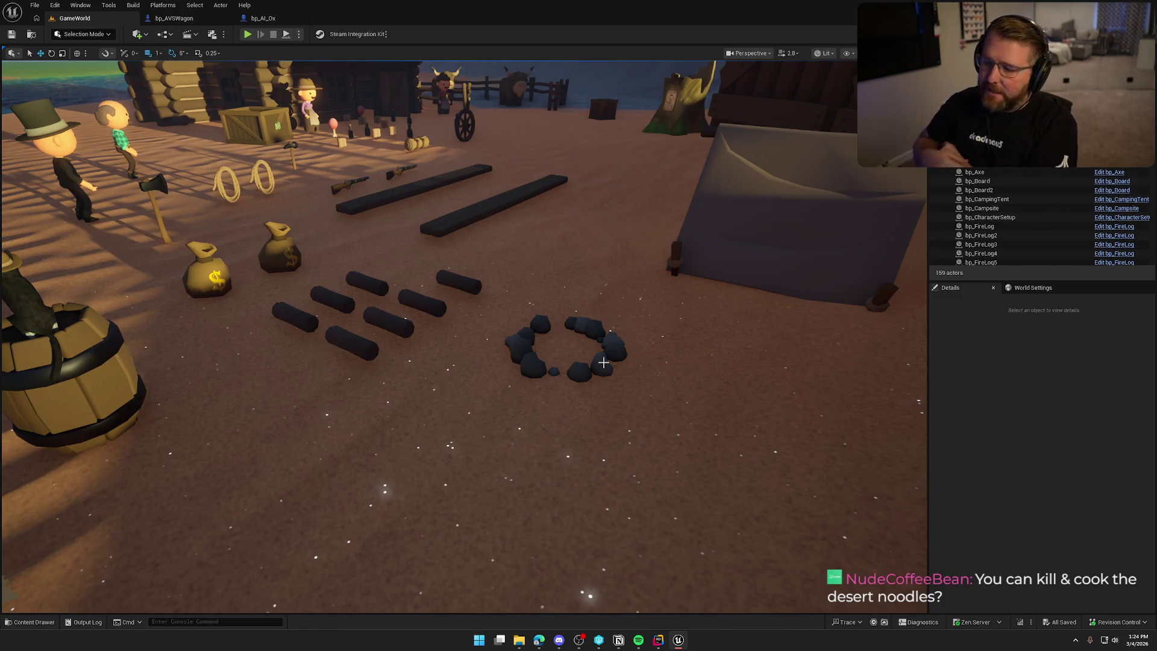
drag(603, 362, 603, 362)
drag(487, 301, 487, 301)
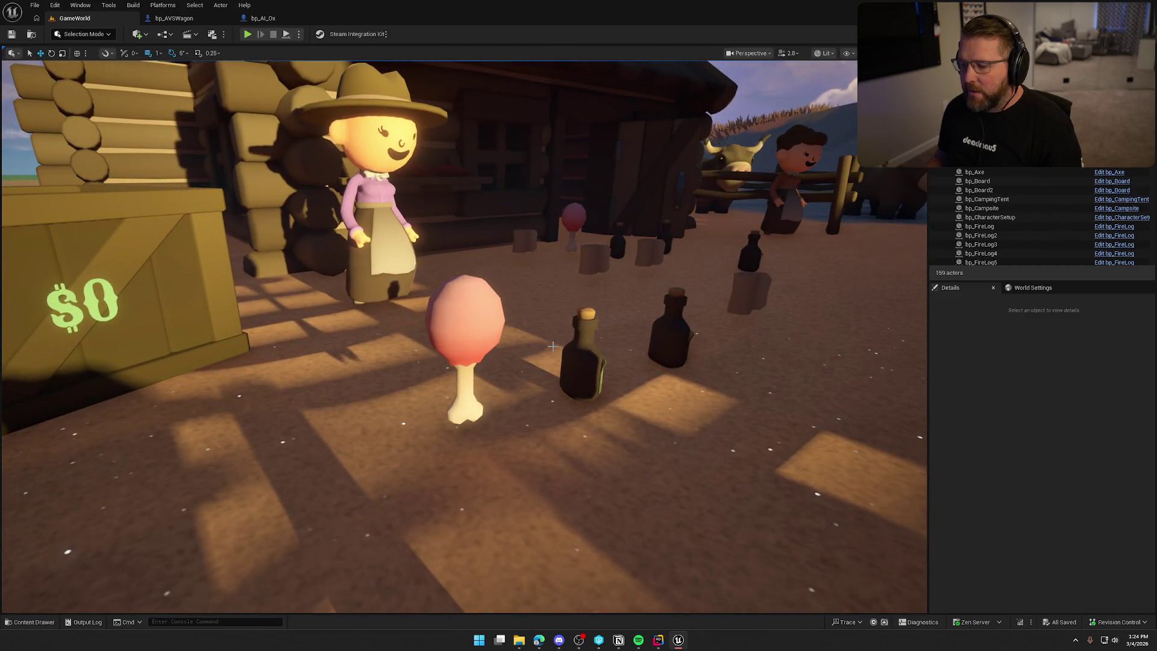
drag(734, 418, 723, 410)
drag(593, 293, 593, 291)
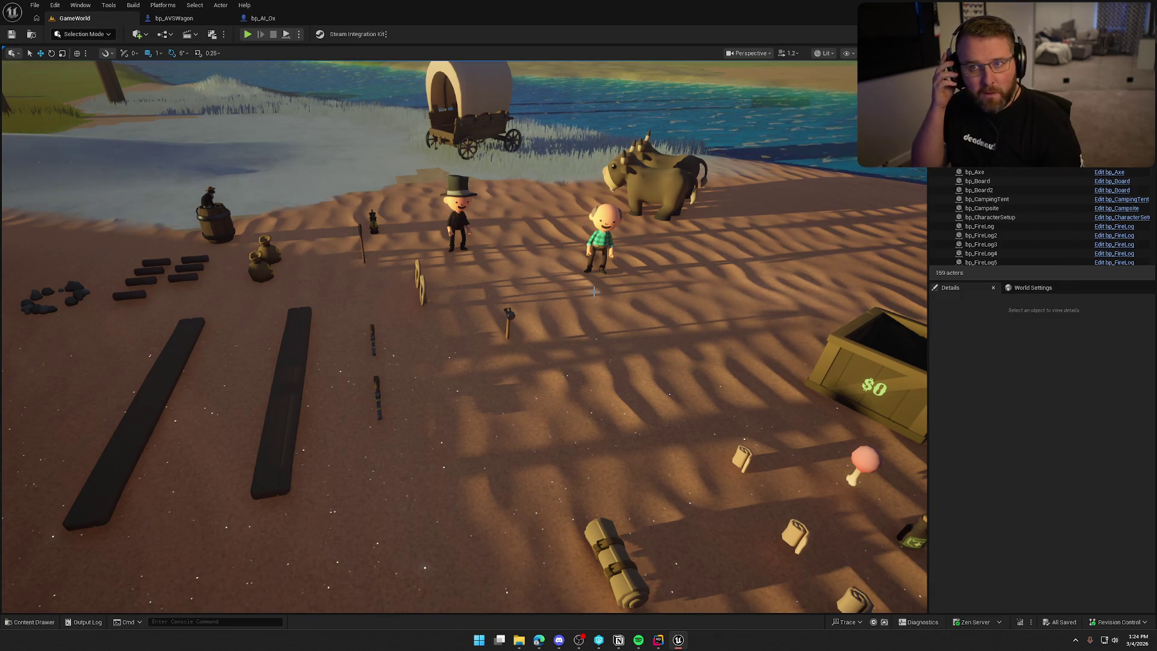
drag(594, 292, 663, 253)
mouse_move(602, 411)
mouse_down()
mouse_move(594, 397)
mouse_move(602, 411)
mouse_up()
mouse_move(486, 378)
mouse_down()
mouse_move(467, 326)
mouse_move(486, 377)
mouse_up()
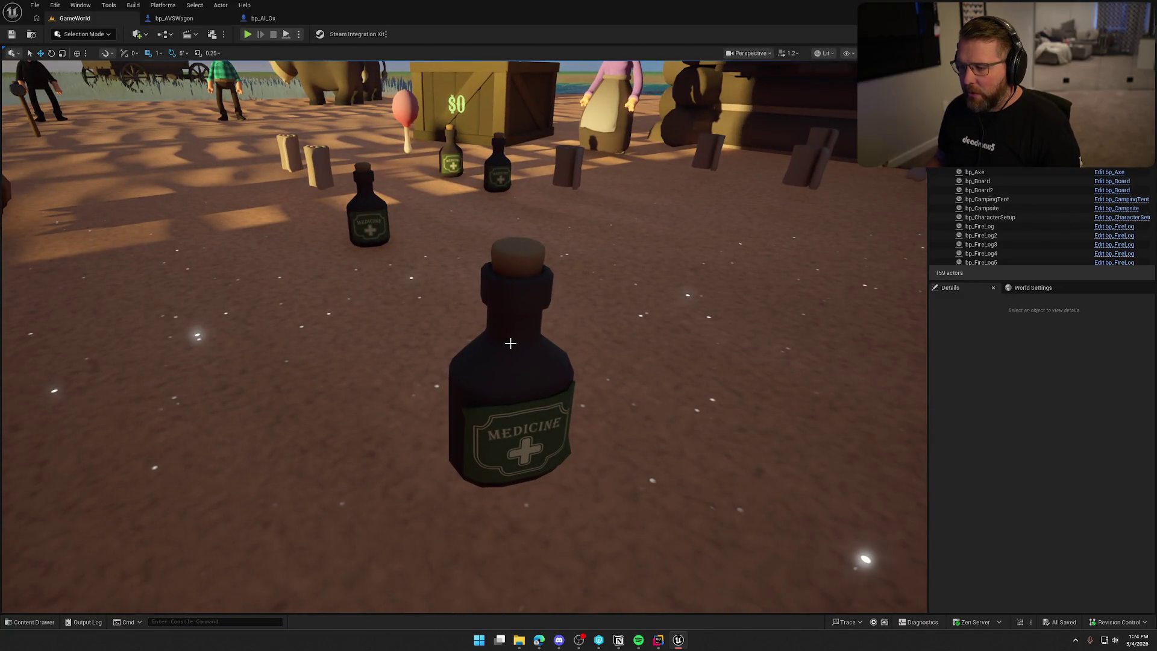
scroll(598, 355, down, 5)
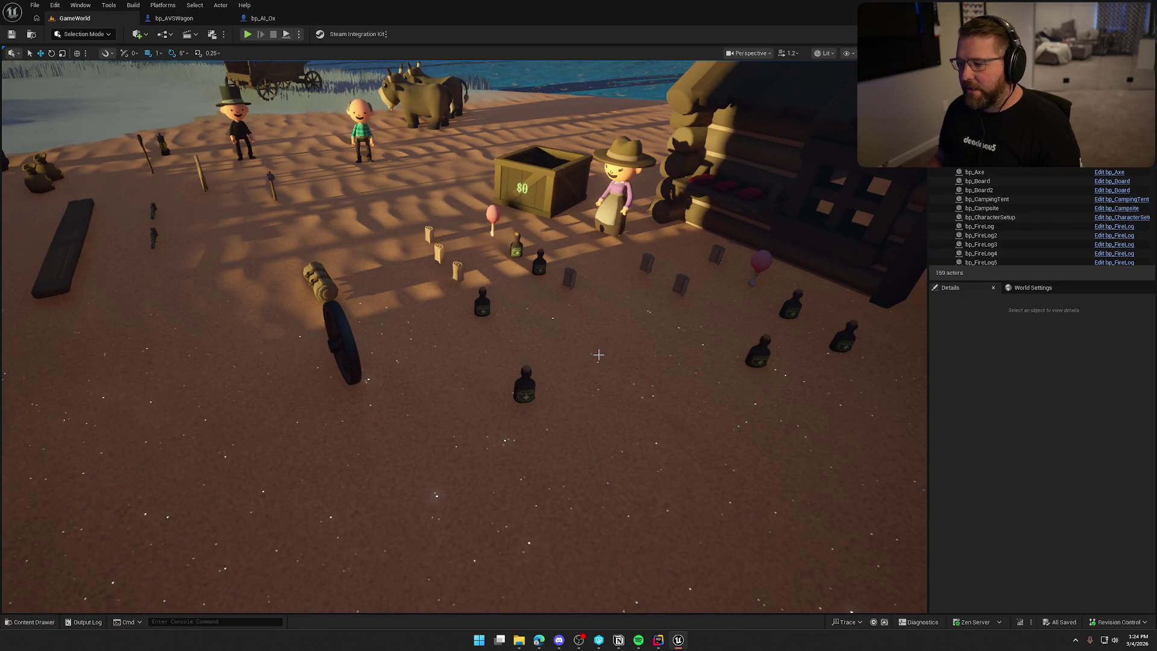
drag(599, 354, 609, 353)
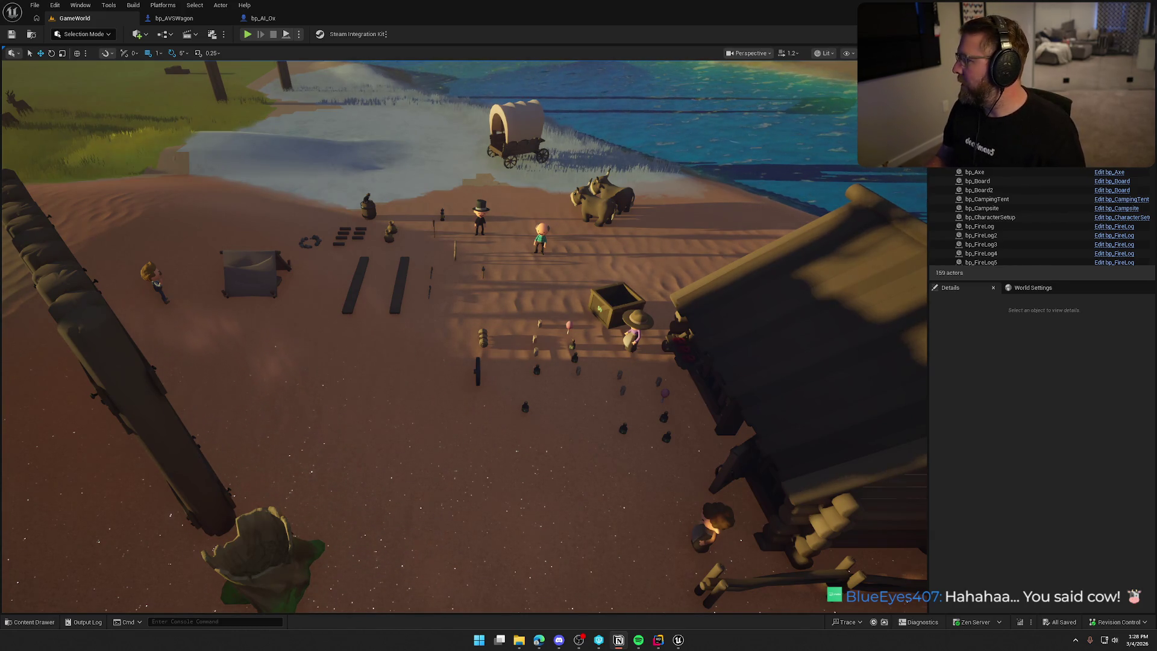
Switch back to the Notion To Do window showing the Animal AI page
key(alt+Tab)
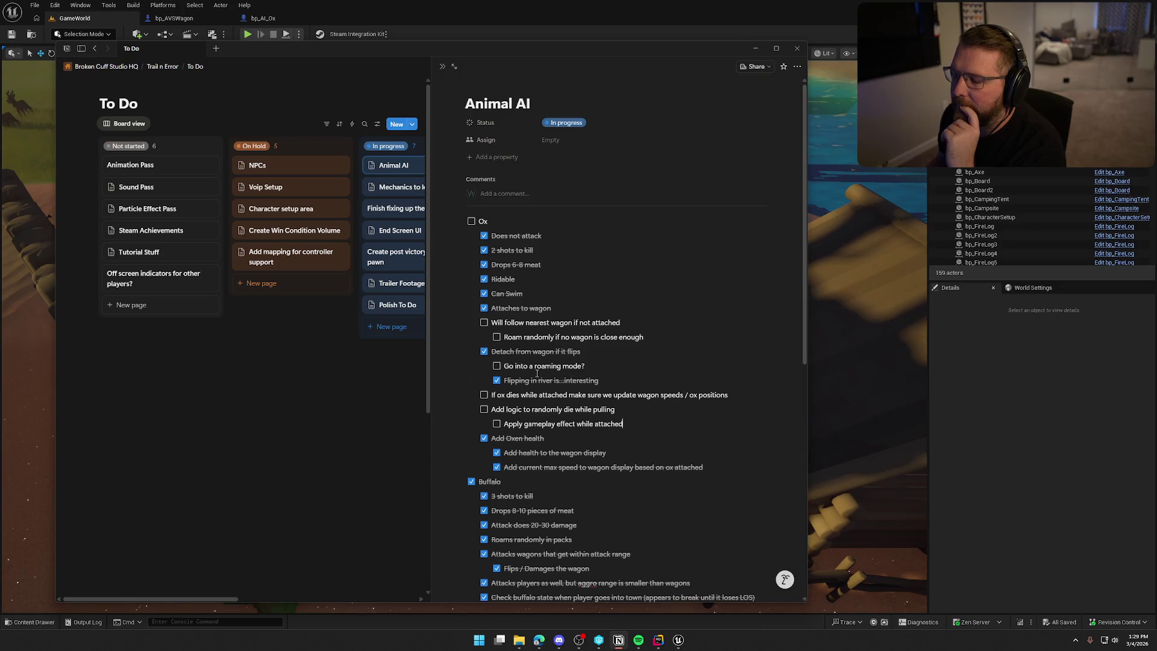
Check off the Ox to-do 'Go into a roaming mode?'
click(497, 366)
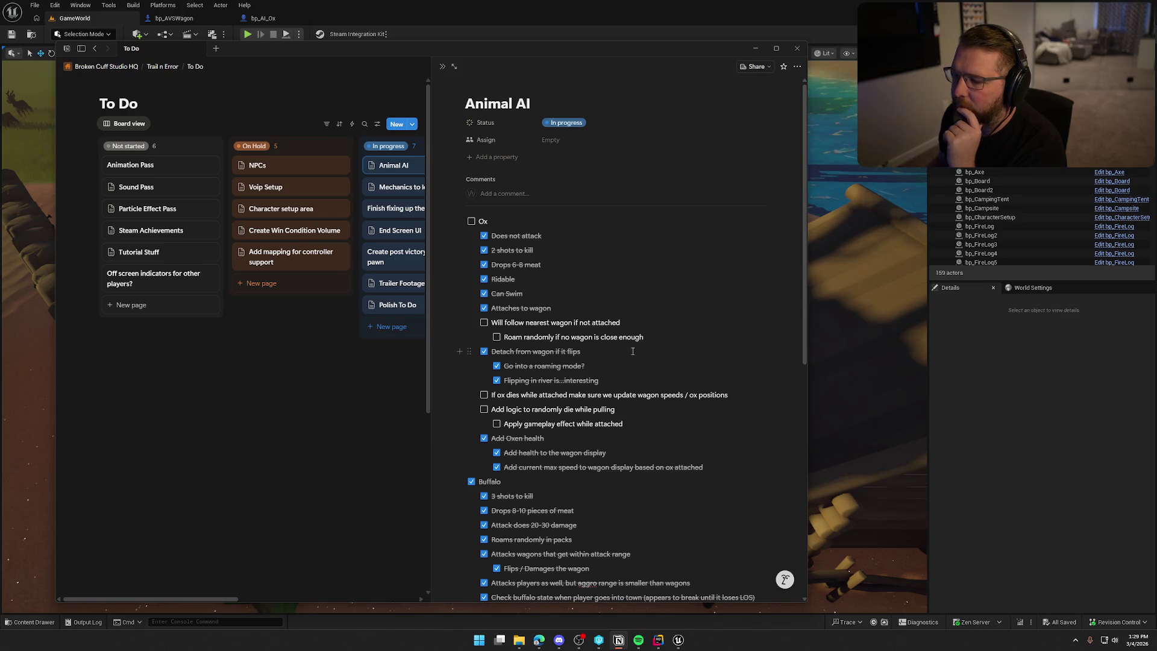
Delete the 'Roam randomly if no wagon is close enough' to-do
click(482, 338)
key(Escape)
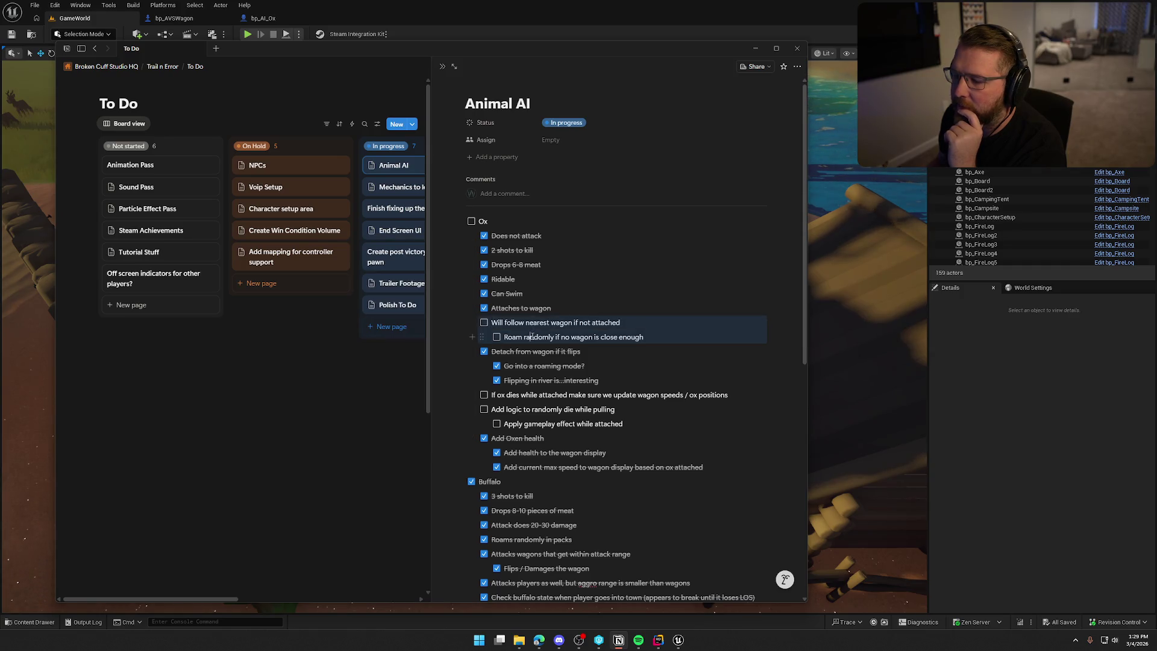
click(482, 336)
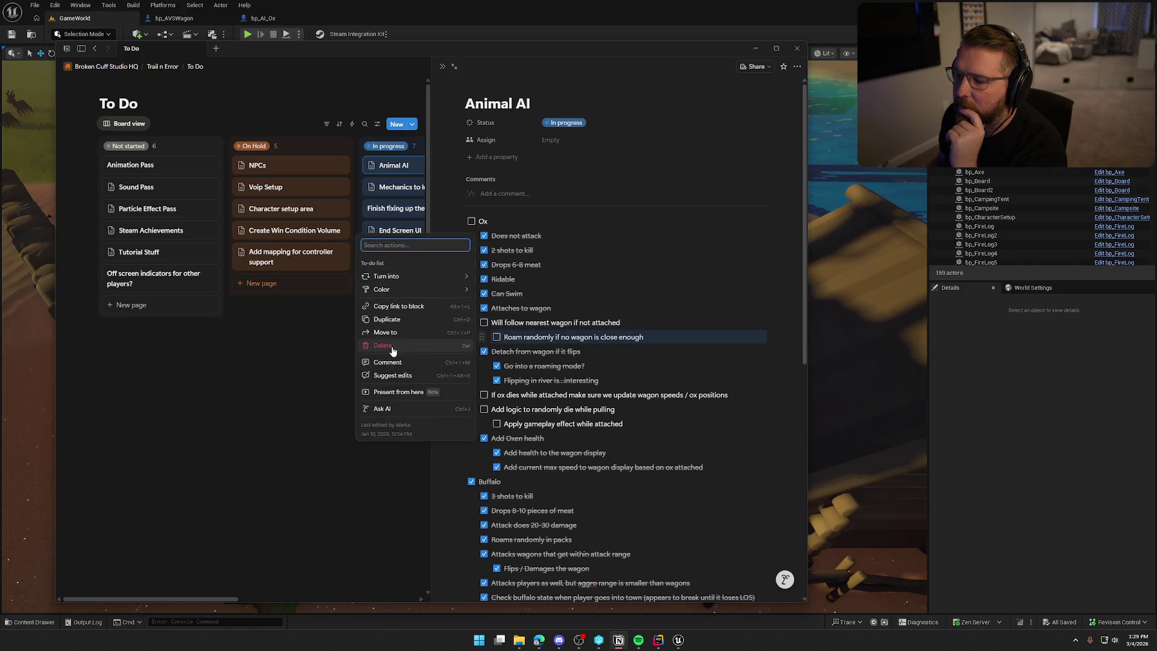
click(392, 348)
Add the Ox to-do 'If ox dies while attached make sure we update wagon speeds / ox positions'
click(636, 324)
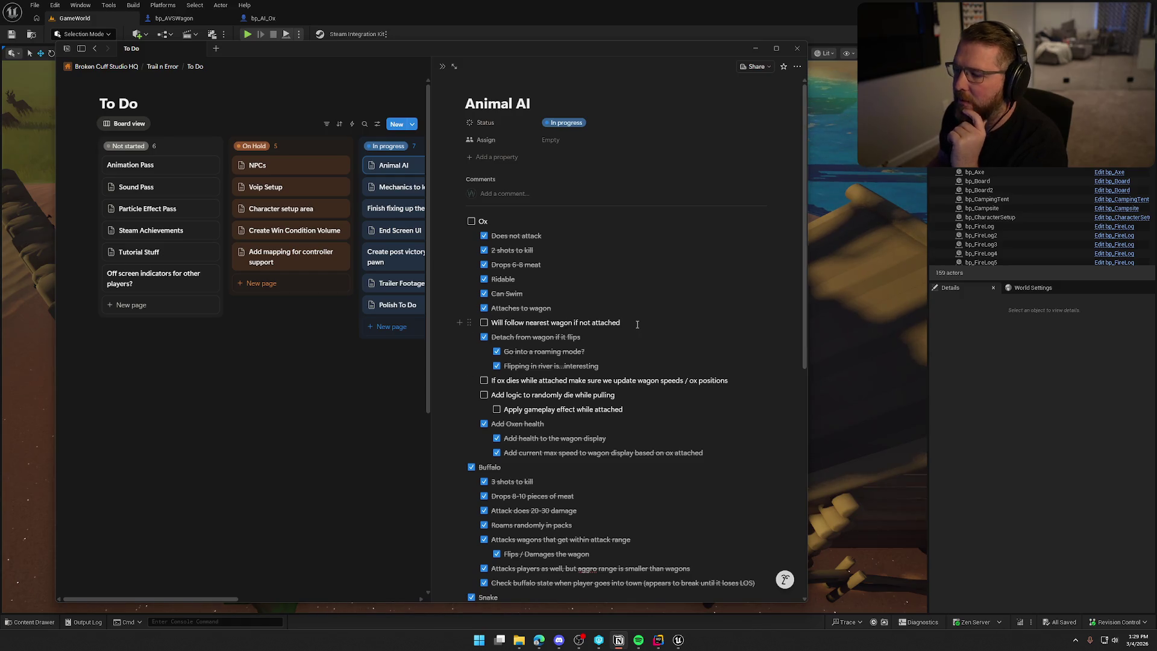
text((if told to)
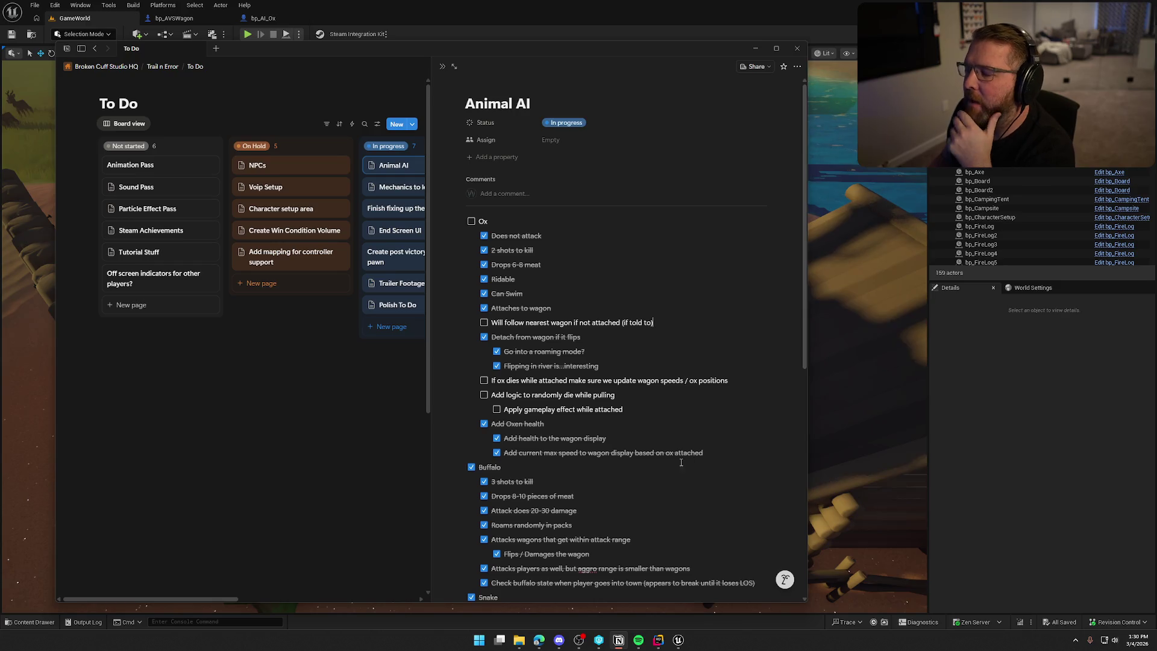
click(731, 380)
key(Return)
text(If ox dies, )
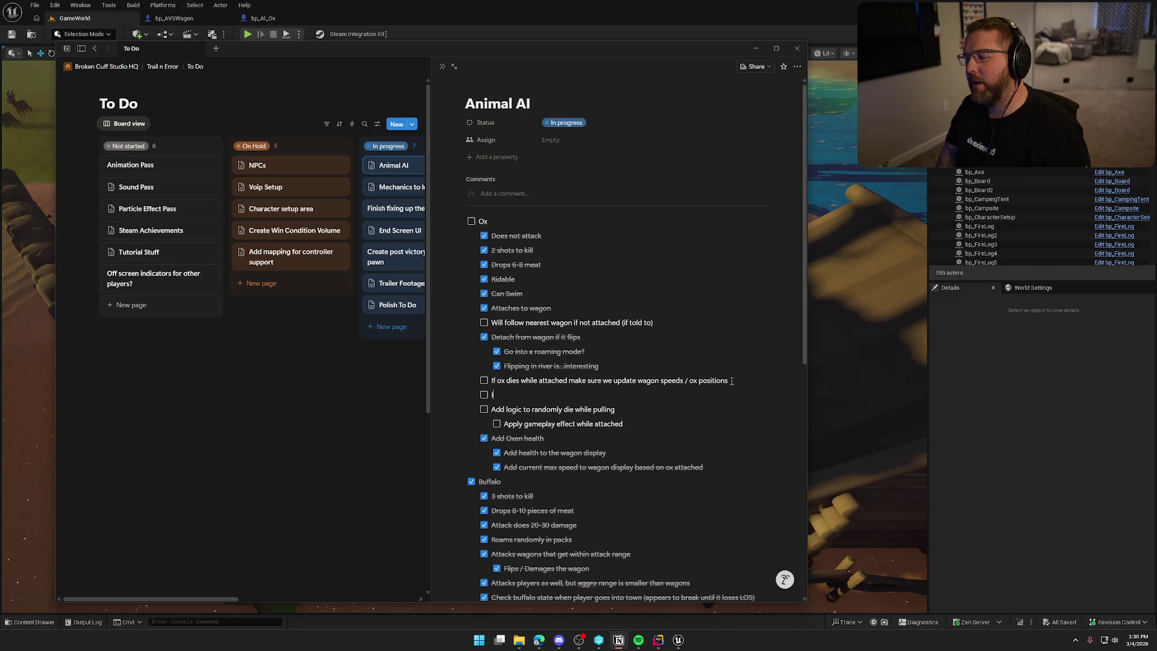
text(ma)
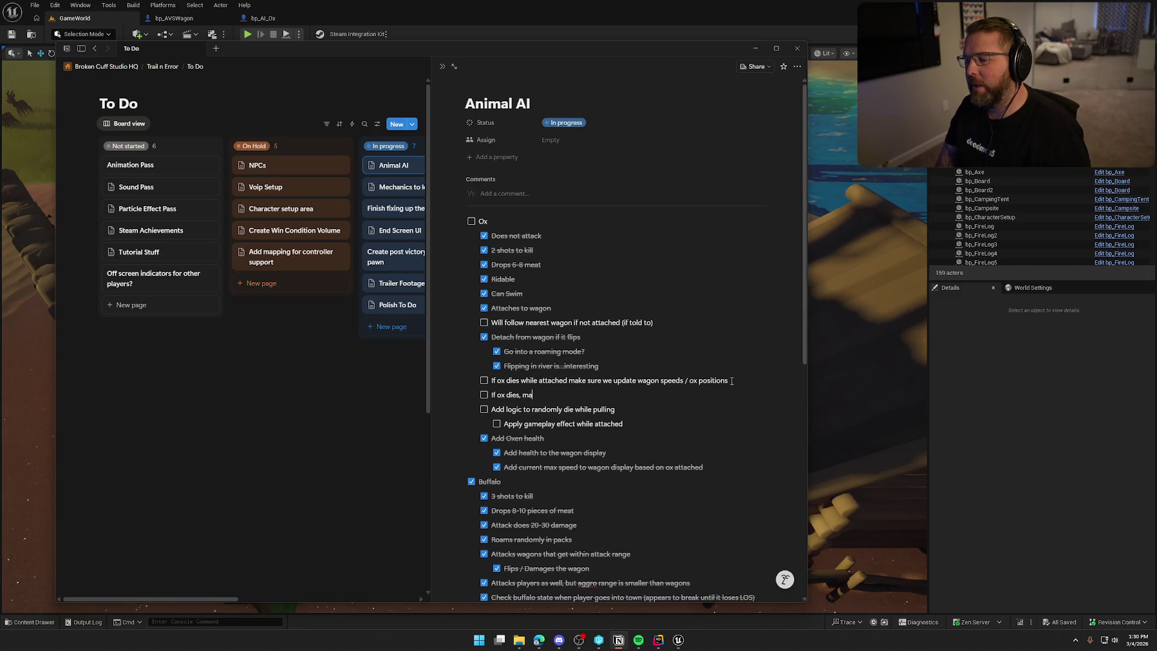
text(ke sure they are not)
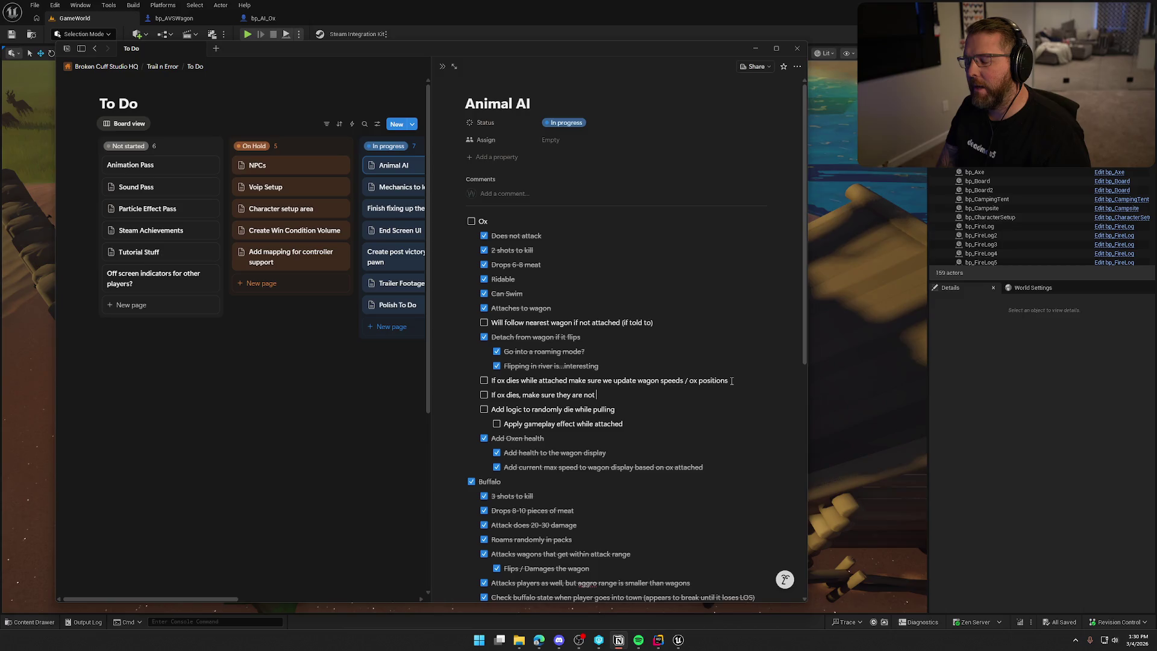
text( interact)
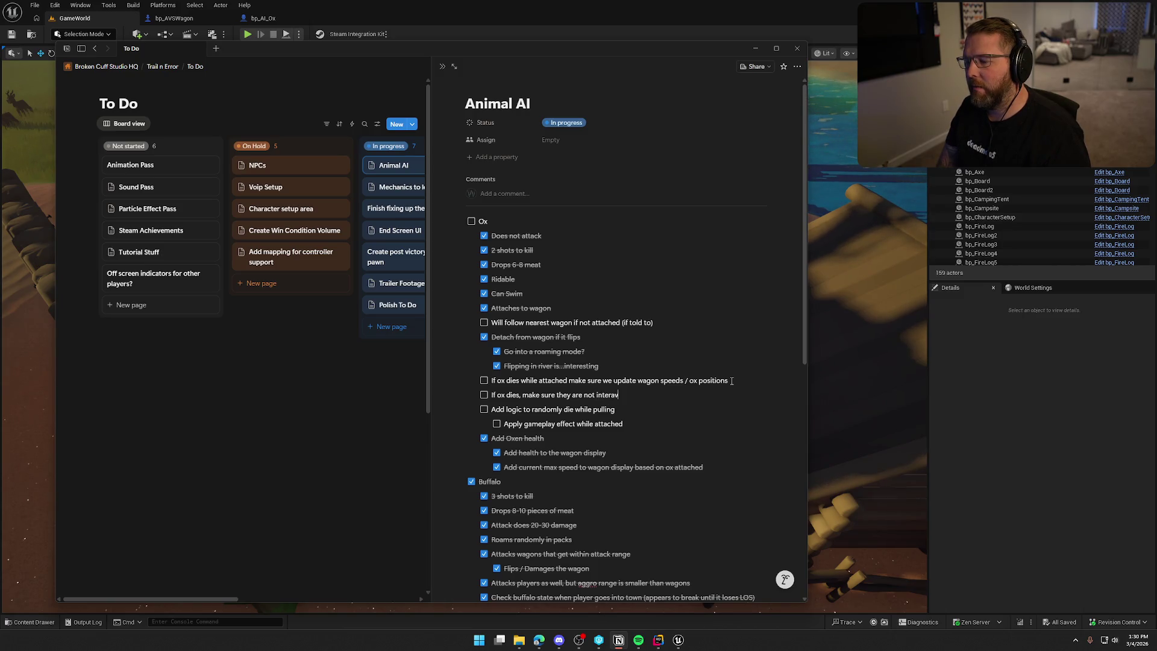
text(able while di)
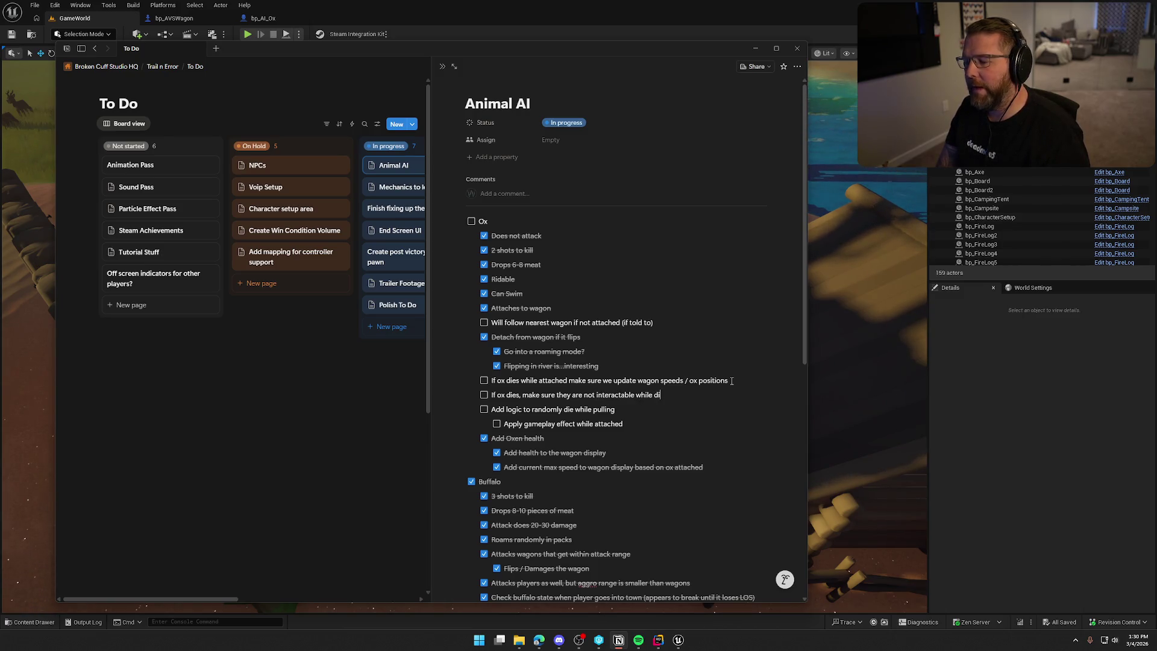
key(BackSpace)
text(ying)
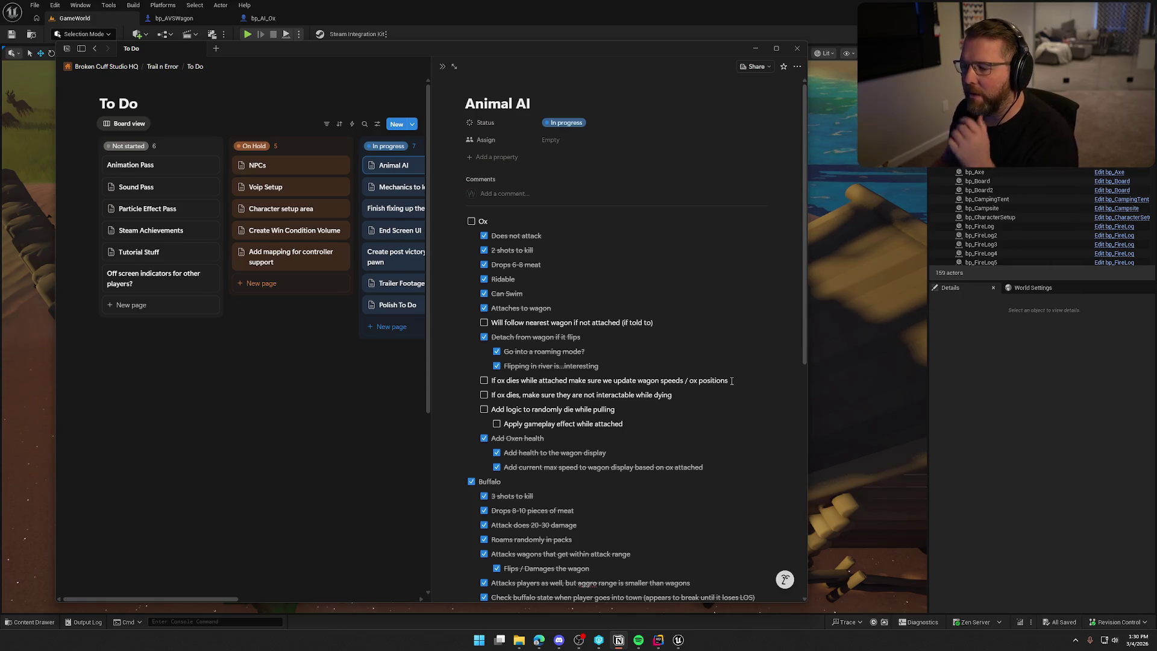
key(Return)
text(M)
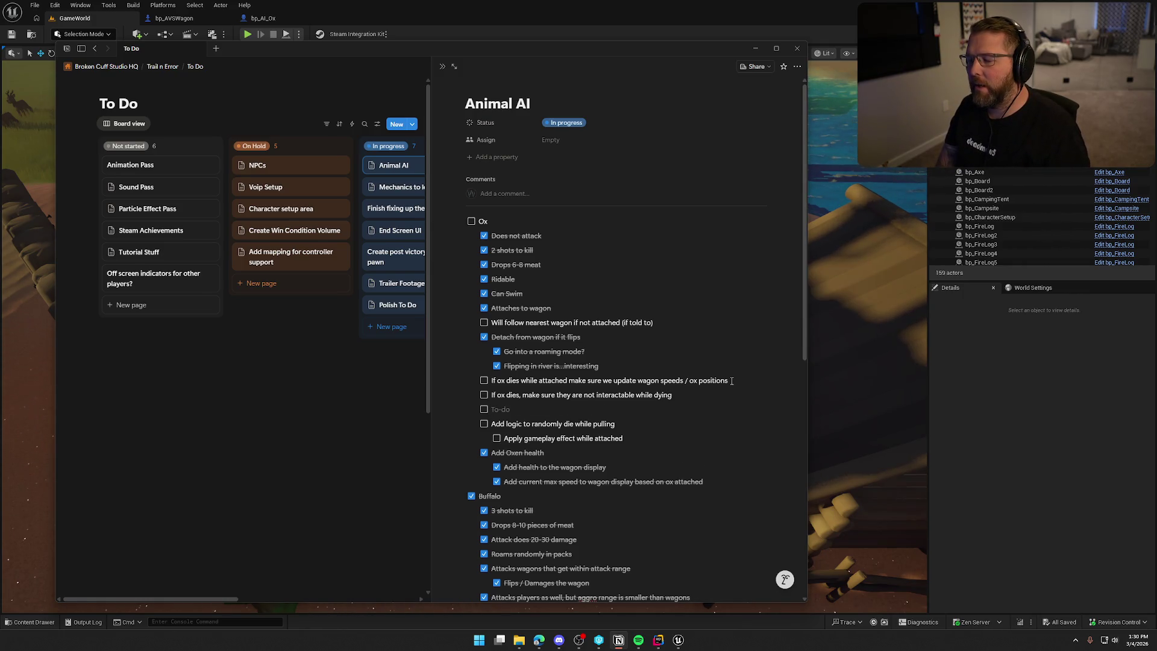
text(ake sure we e)
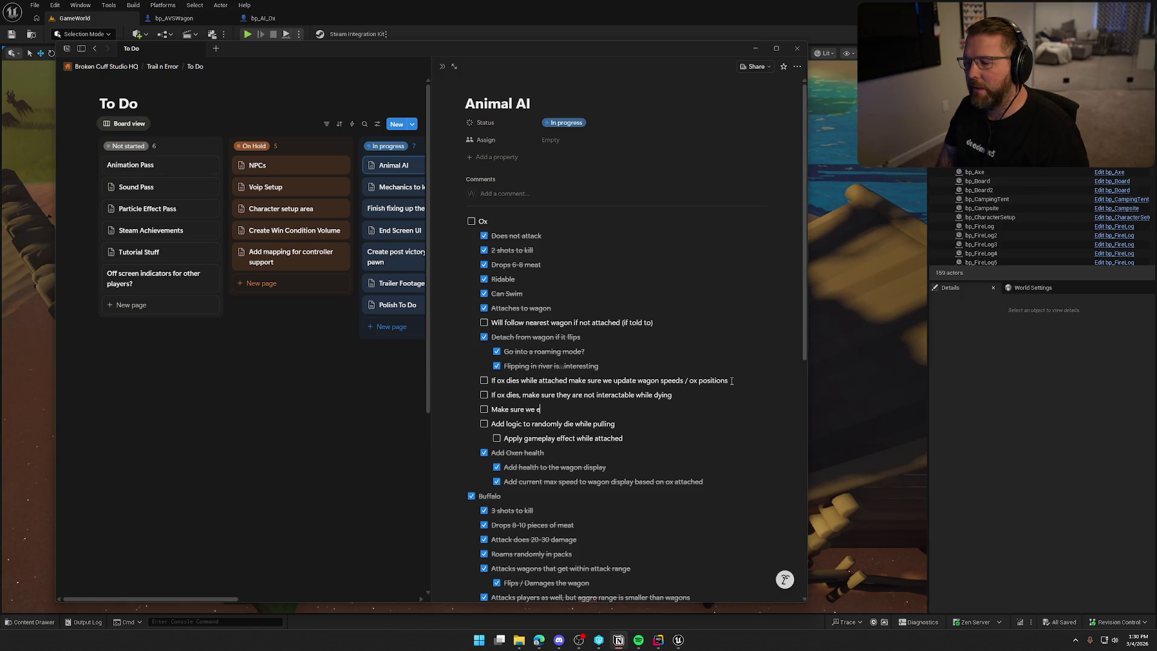
text(ject player)
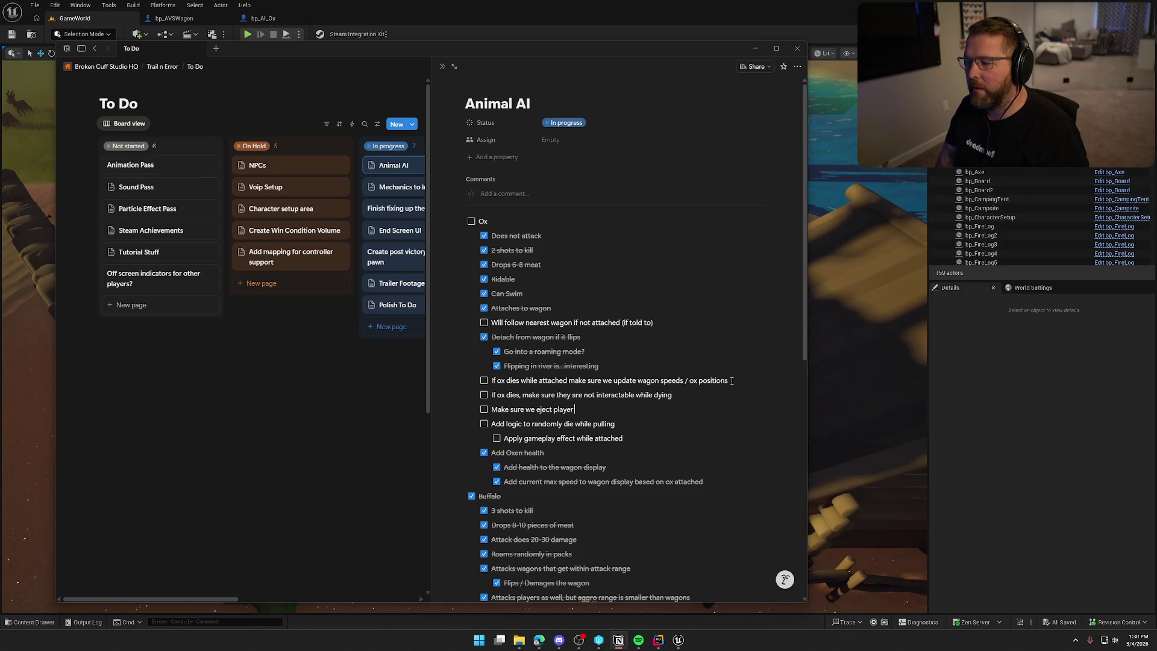
text( riding if ox dies while)
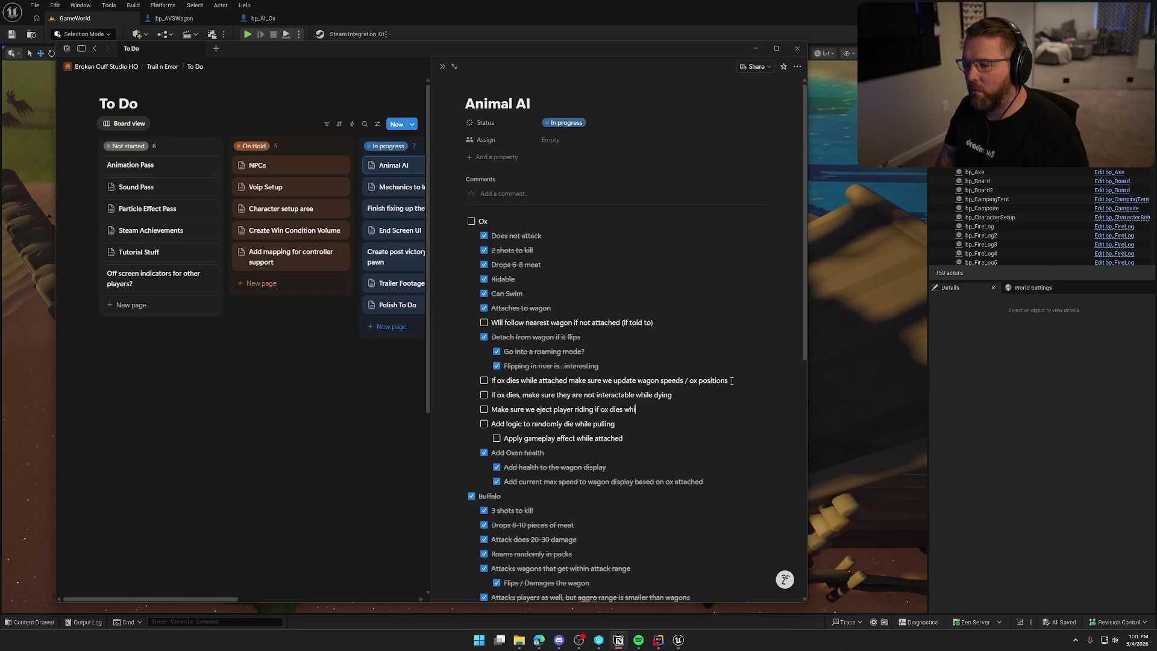
text( they are)
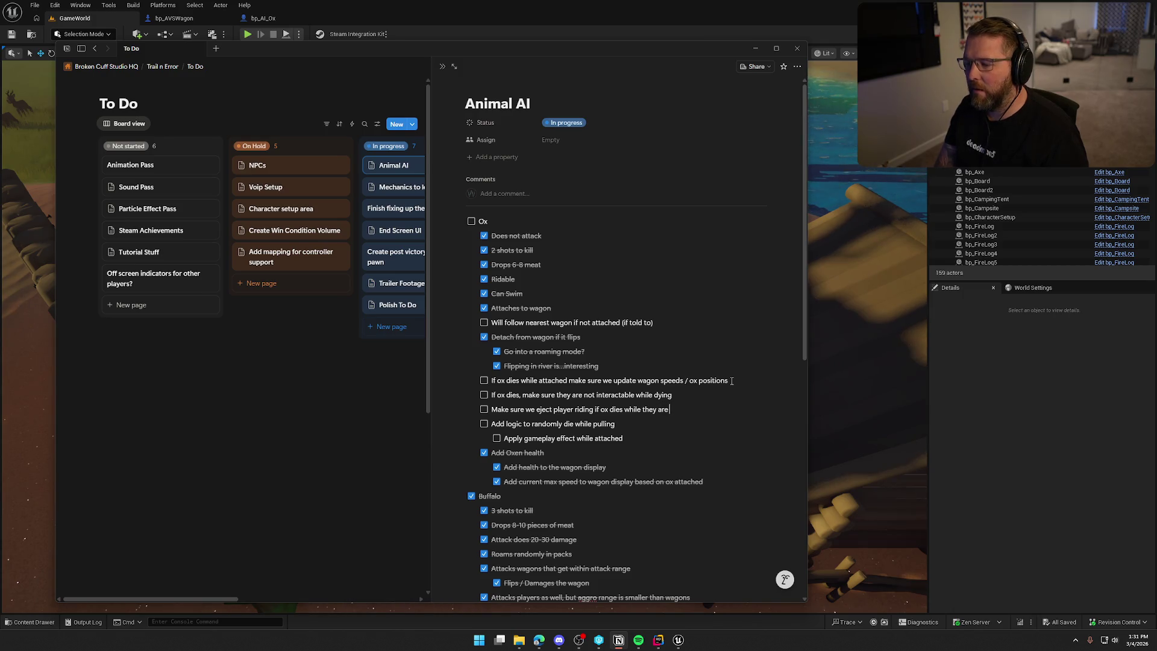
key(BackSpace)
key(BackSpace)
key(BackSpace)
key(BackSpace)
key(BackSpace)
key(BackSpace)
key(BackSpace)
key(Return)
text(If ox dies whith player mounted, make sure we eject that player)
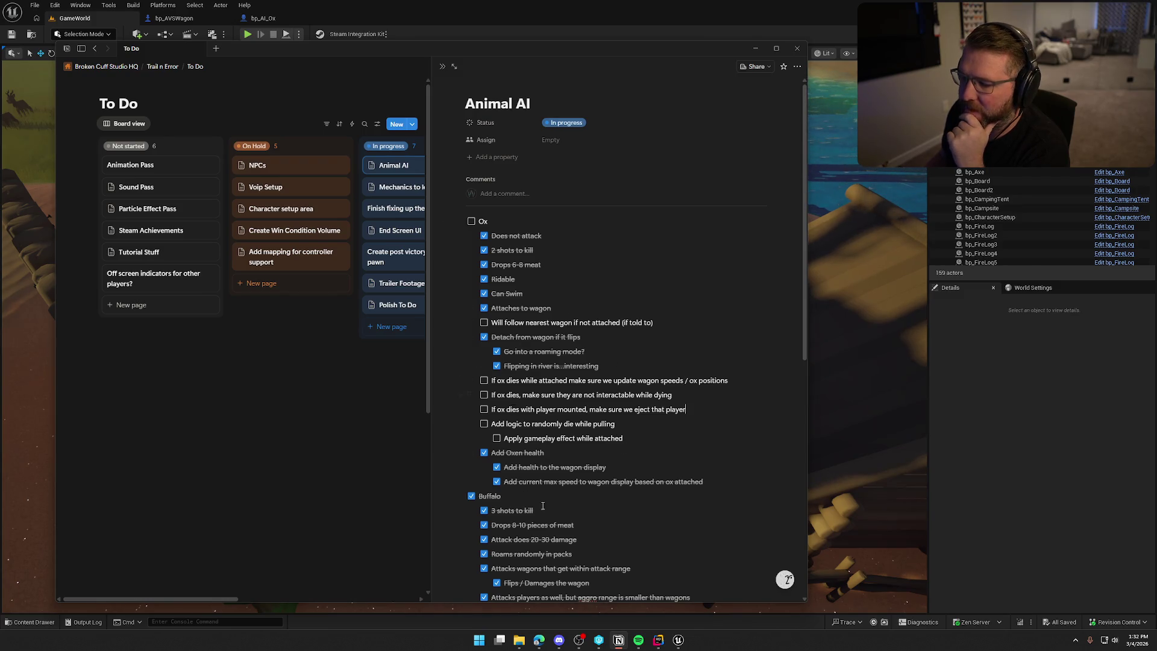
scroll(646, 488, down, 8)
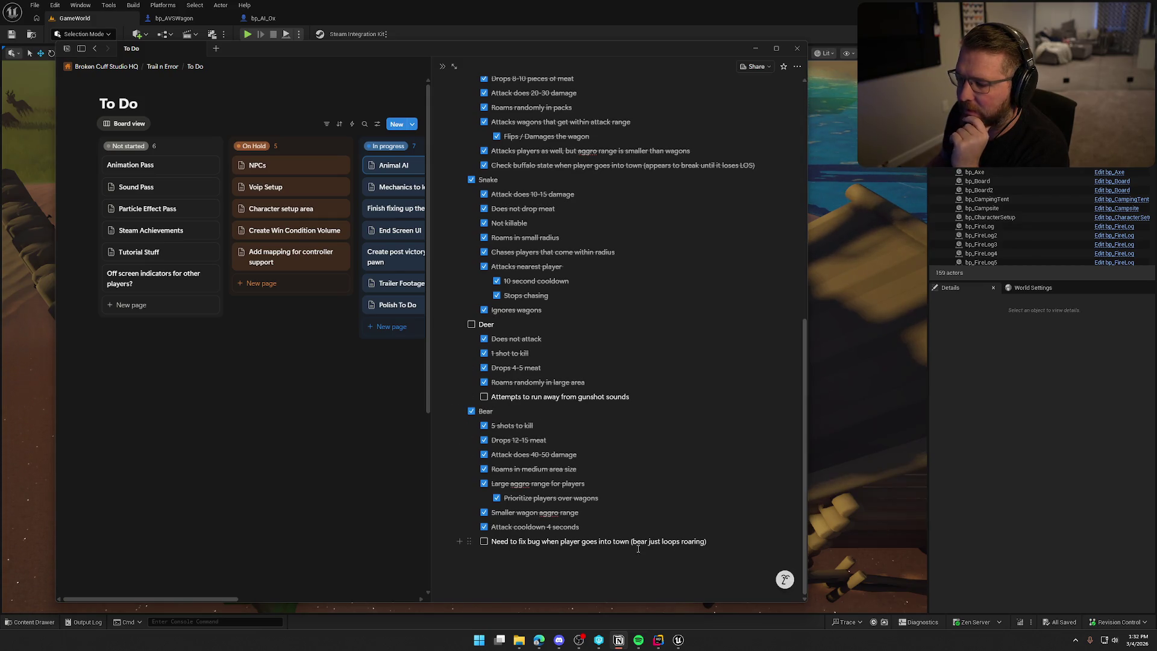
scroll(572, 549, up, 6)
scroll(593, 519, down, 2)
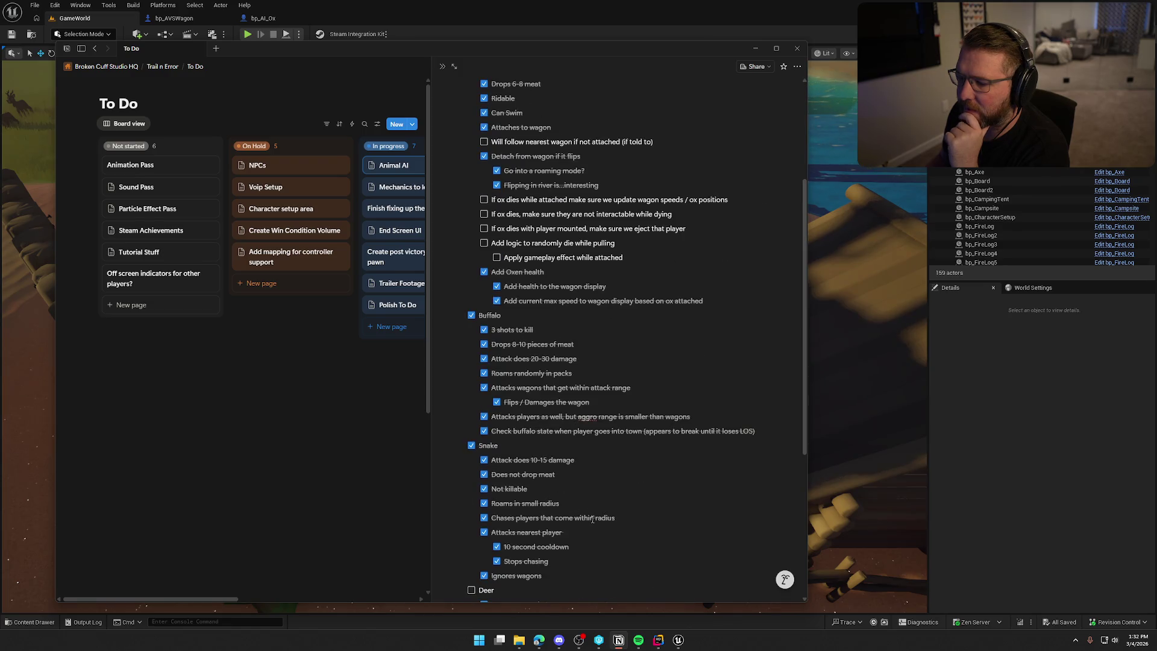
scroll(634, 516, up, 2)
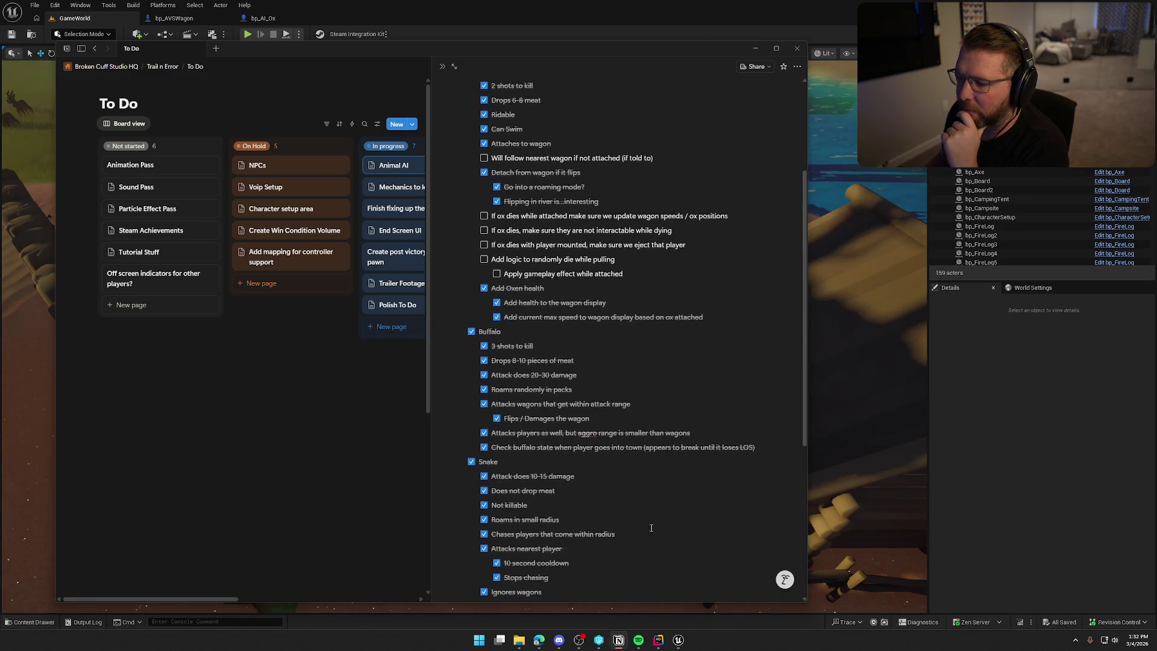
scroll(679, 548, down, 2)
scroll(679, 548, down, 1)
click(608, 530)
key(Return)
text(Stop snake from targeting wagons!)
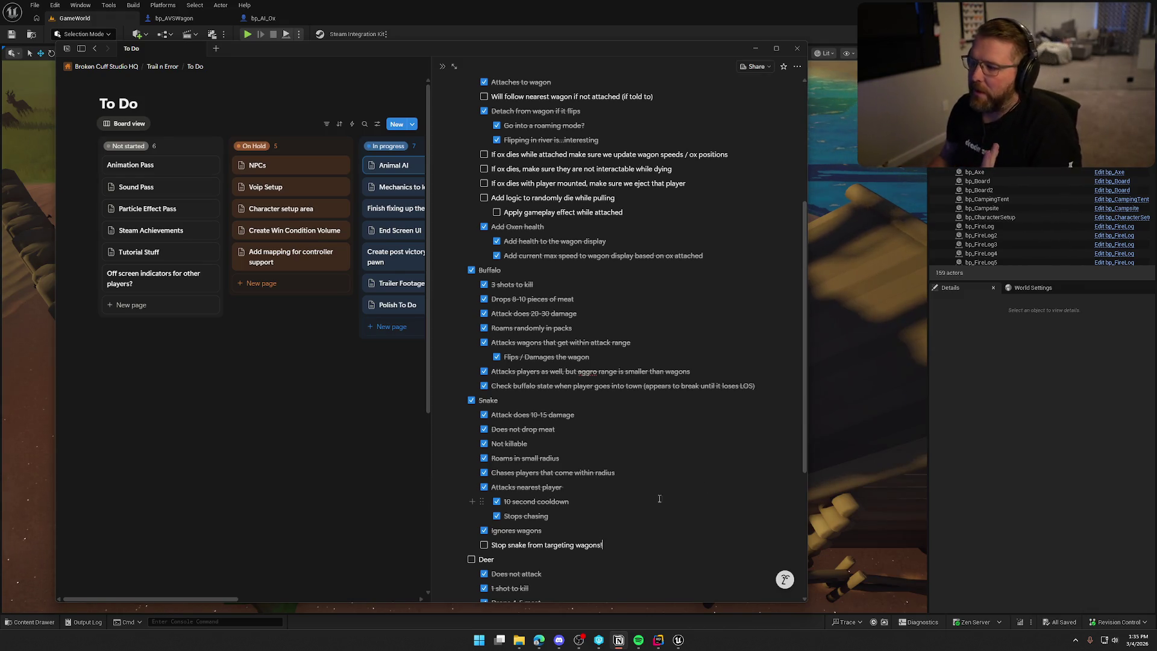
Bring the Unreal Engine editor window back to the front
click(1006, 361)
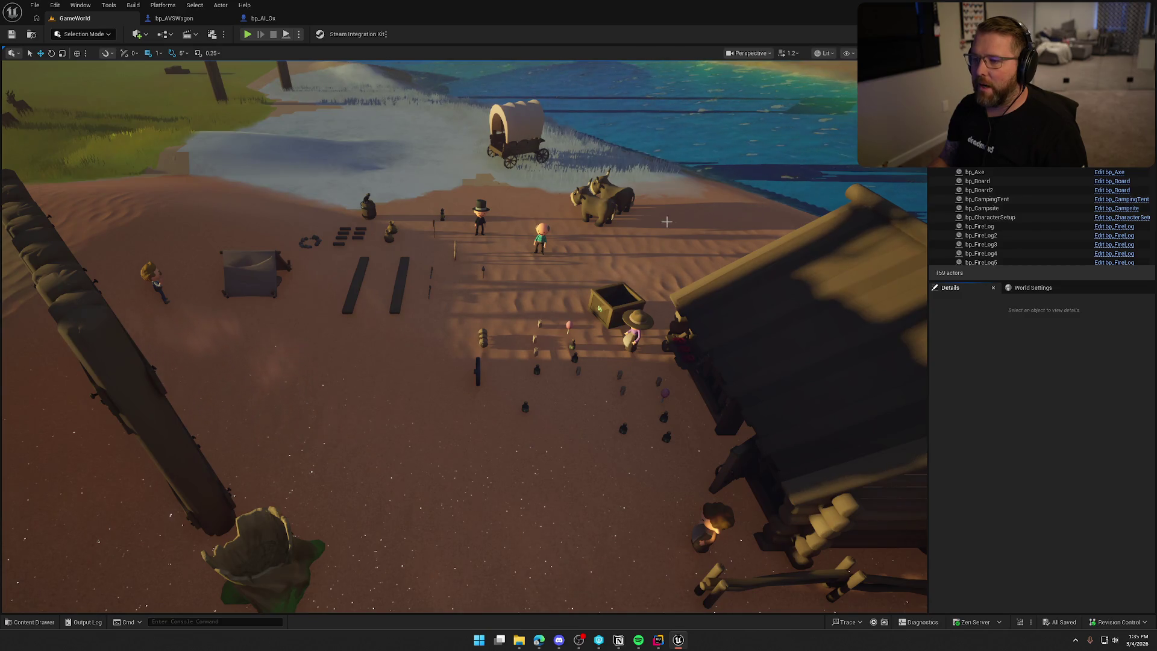
Open bp_AVSWagon's UpdateGearSpeedByOx graph, inspect its Select nodes and select Print String
click(200, 23)
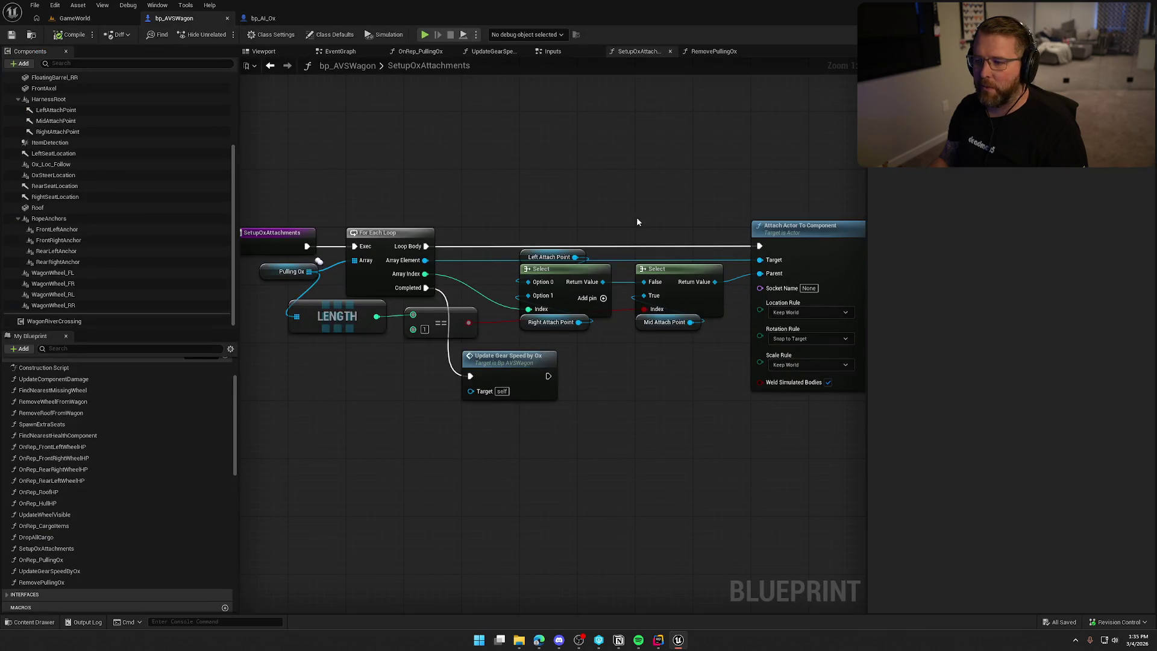
click(485, 51)
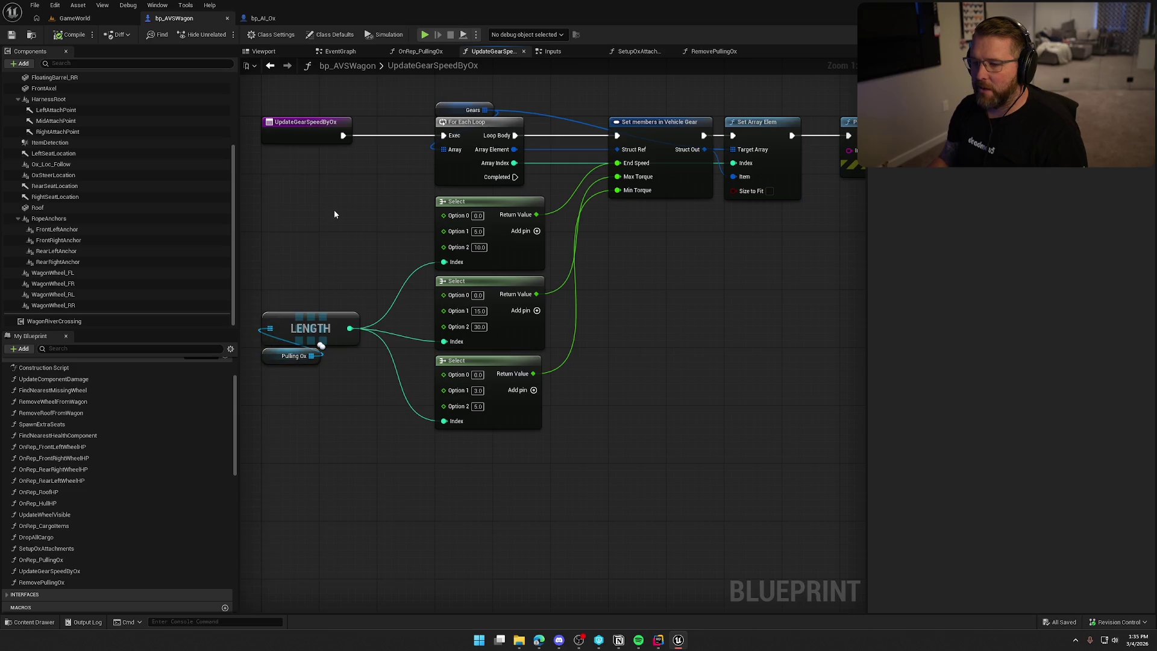
drag(331, 210, 360, 241)
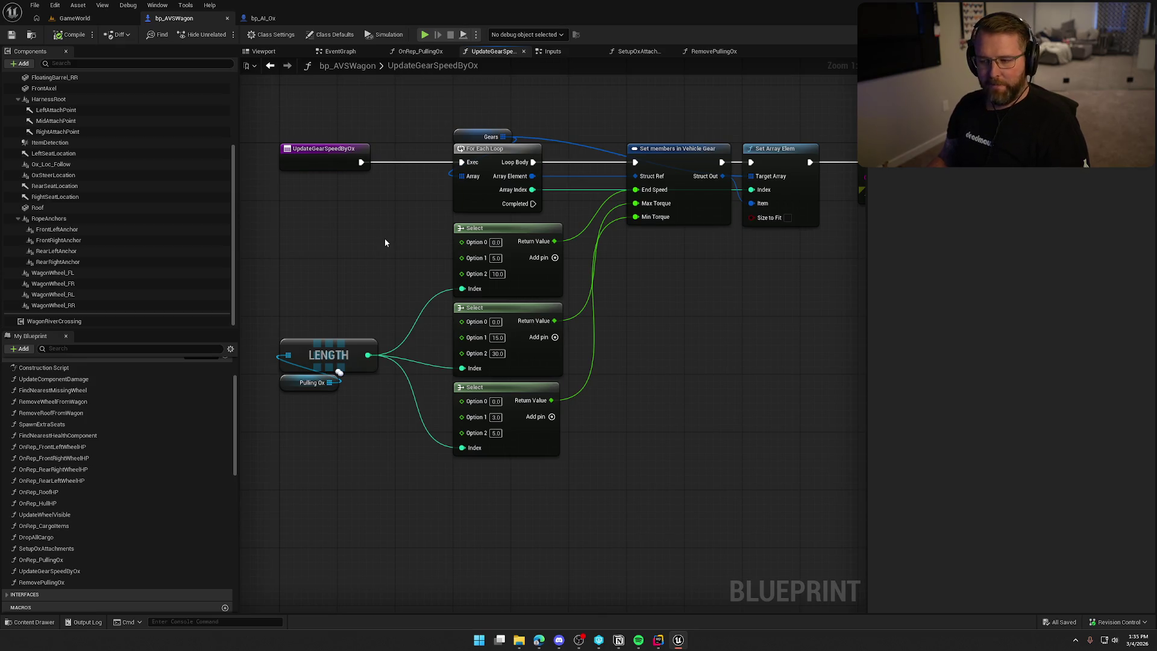
drag(446, 247, 582, 468)
click(619, 447)
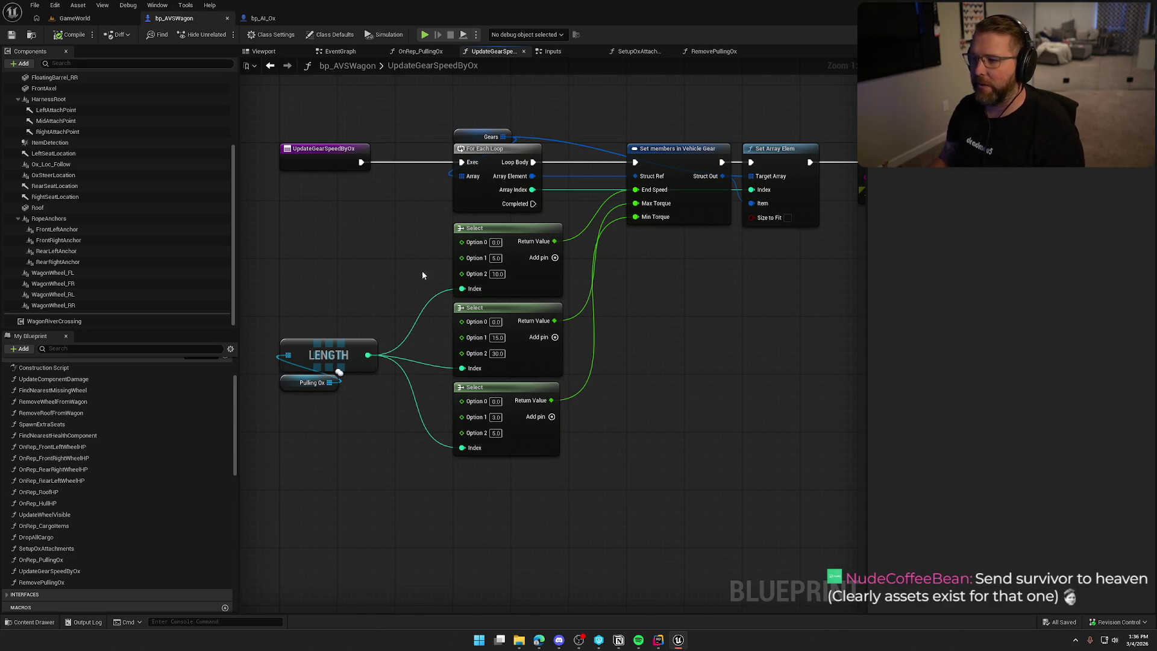
drag(737, 360, 650, 344)
scroll(639, 341, down, 1)
click(723, 214)
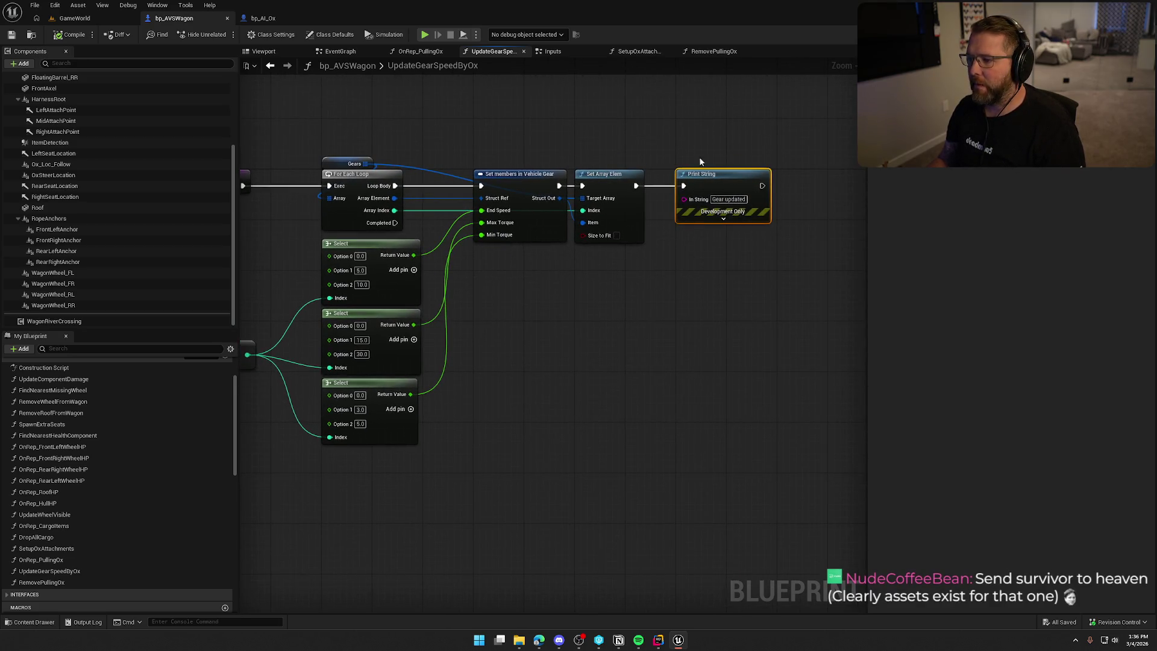
Delete the Print String node and save and compile bp_AVSWagon
key(Delete)
key(Home)
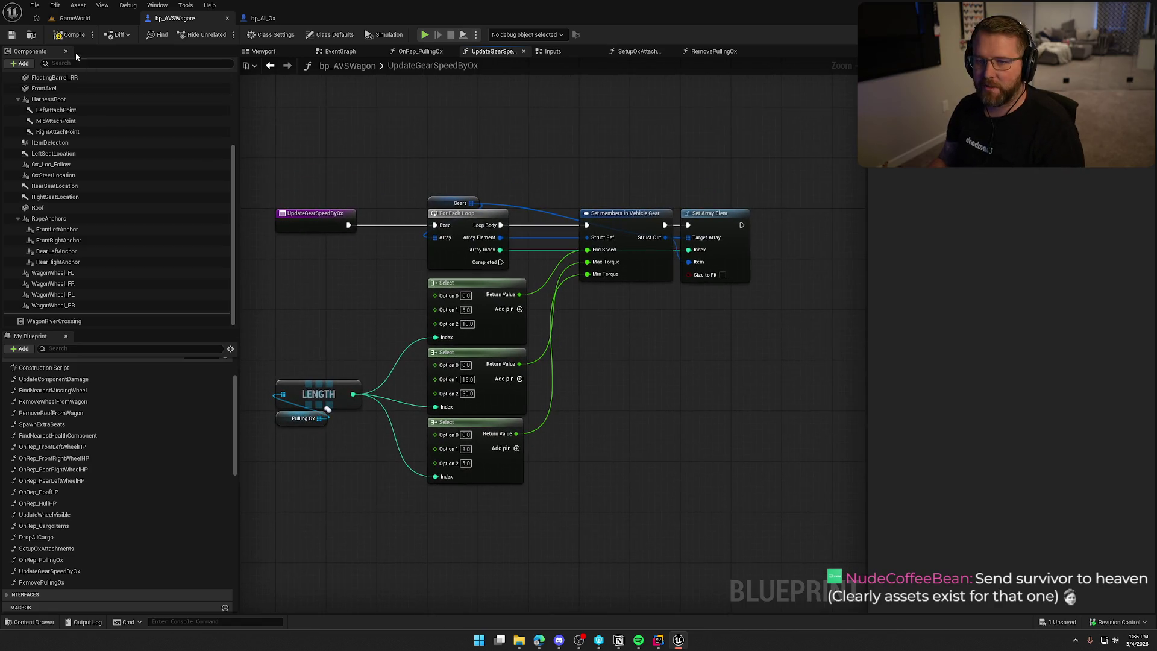
key(ctrl+s)
Review the remaining LENGTH, Pulling Ox, loop, Select and Set members nodes
scroll(368, 283, up, 1)
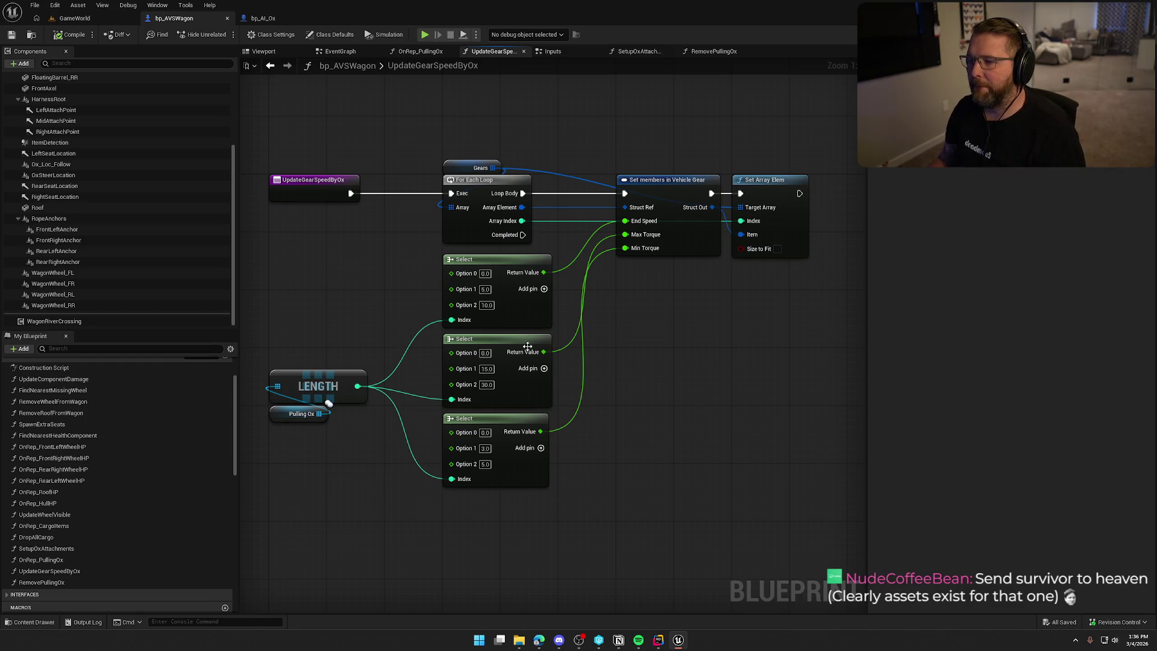
drag(645, 362, 617, 350)
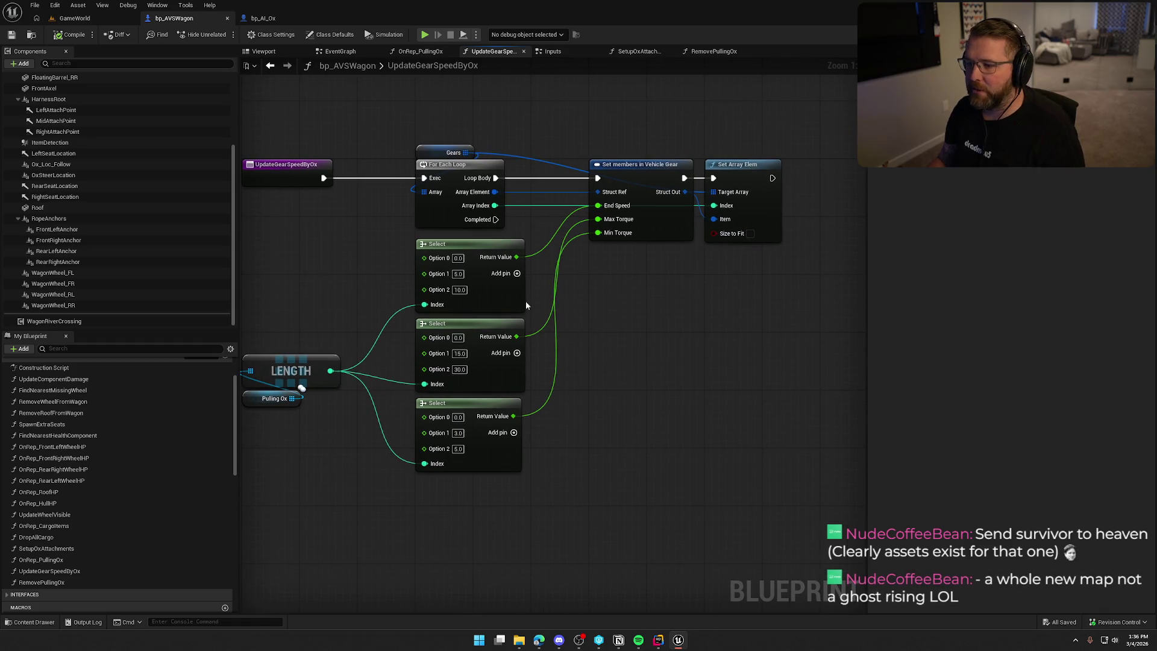
drag(314, 404, 356, 295)
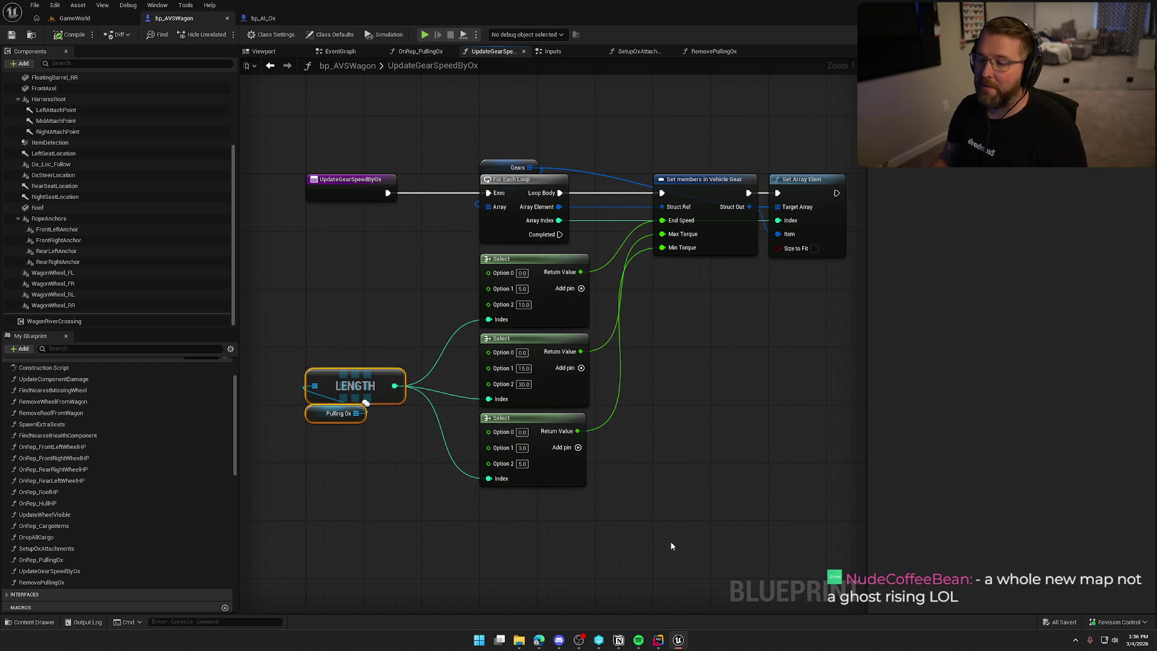
drag(671, 545, 403, 171)
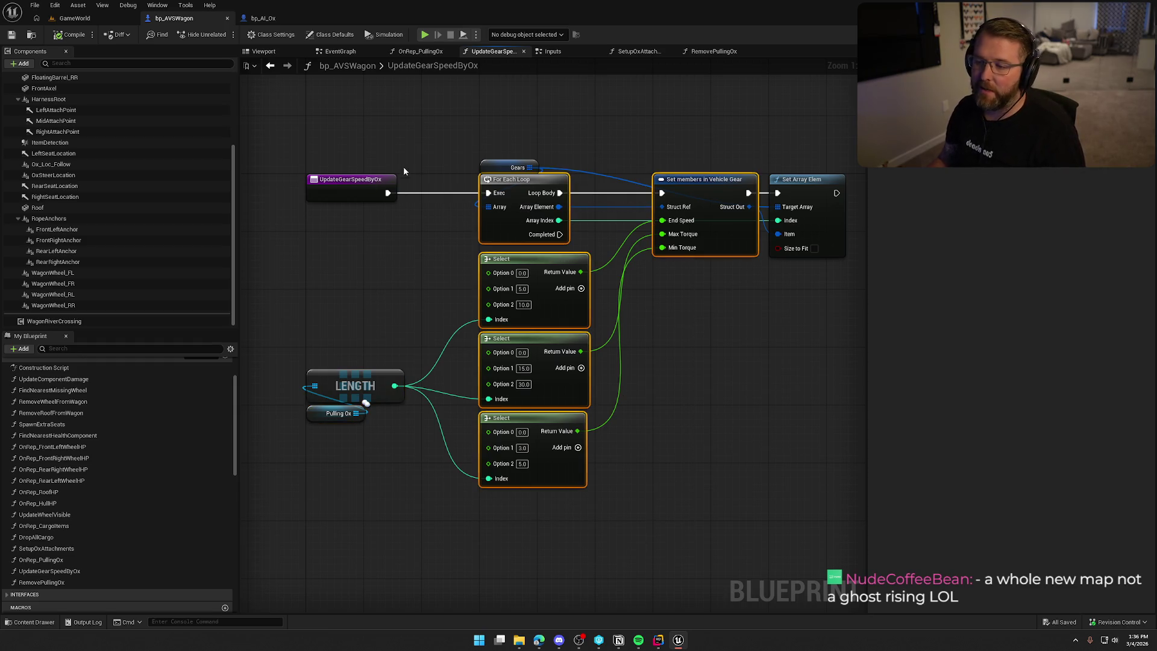
click(301, 211)
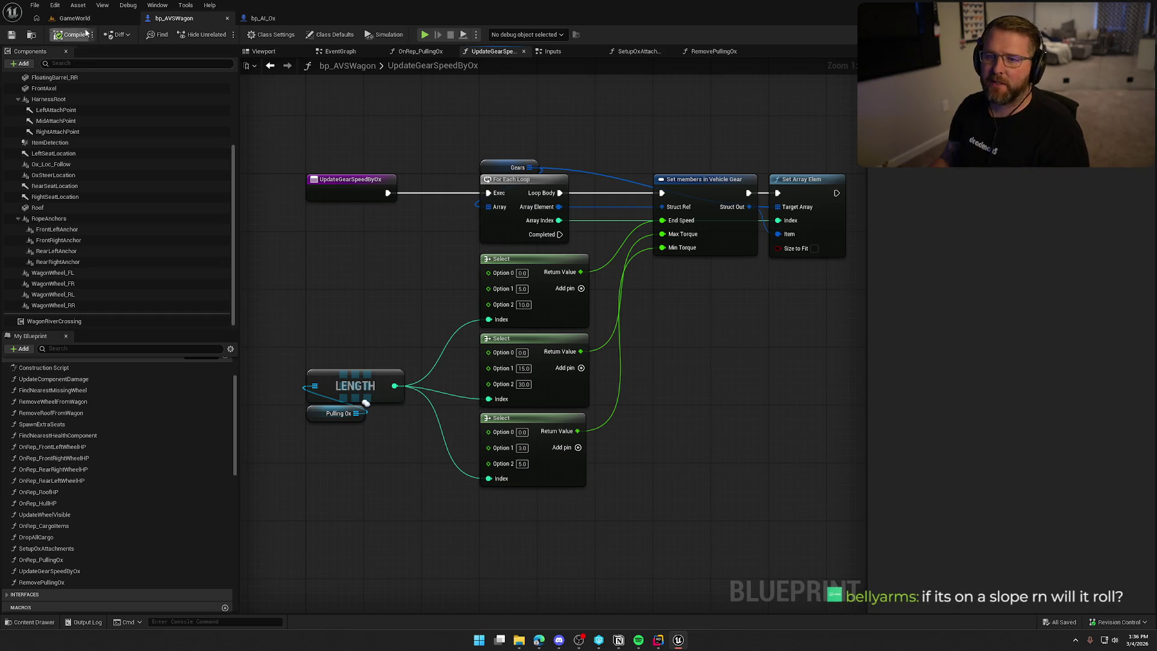
Play-test the level by driving the wagon and riding an ox, then end the session
key(alt+p)
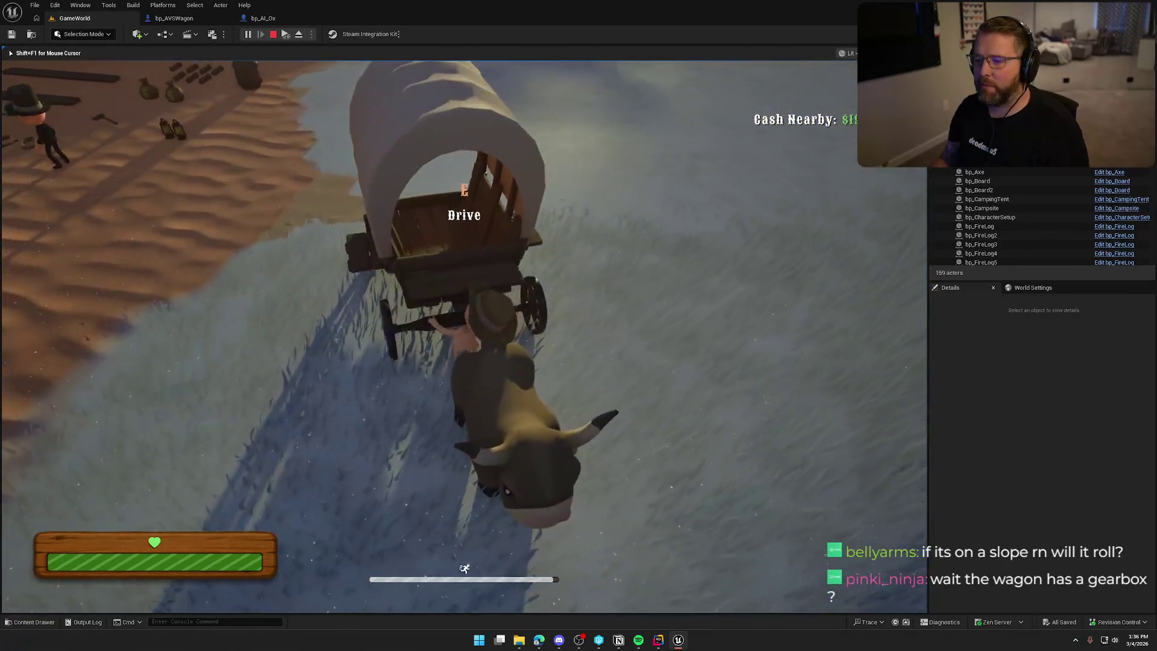
key(e)
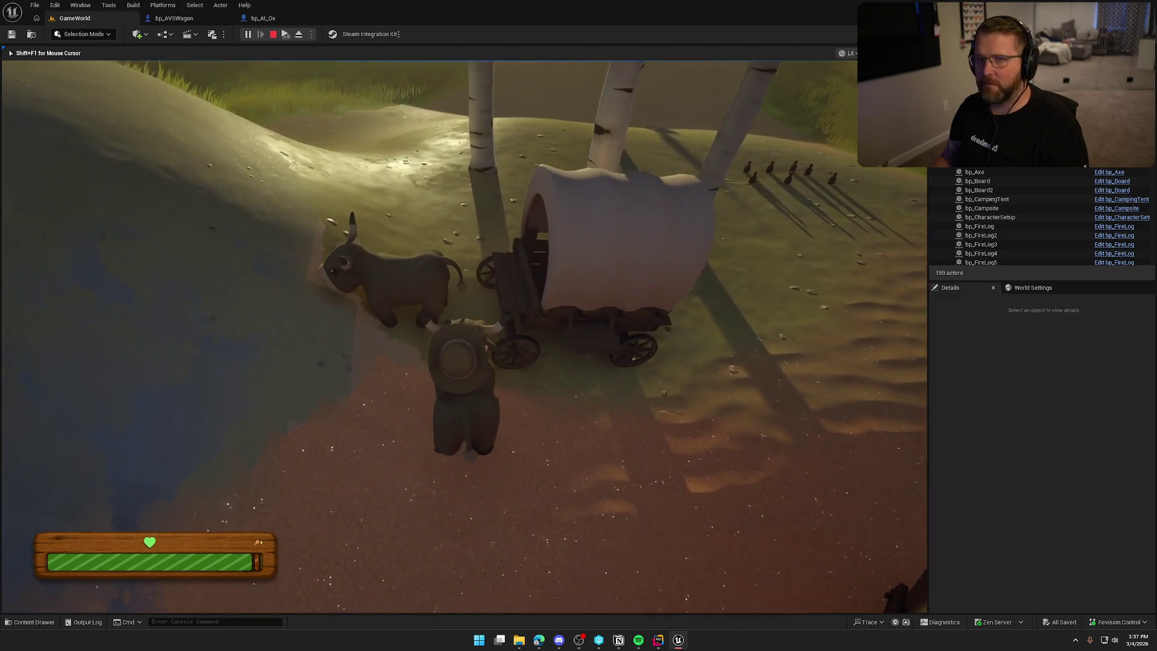
key(e)
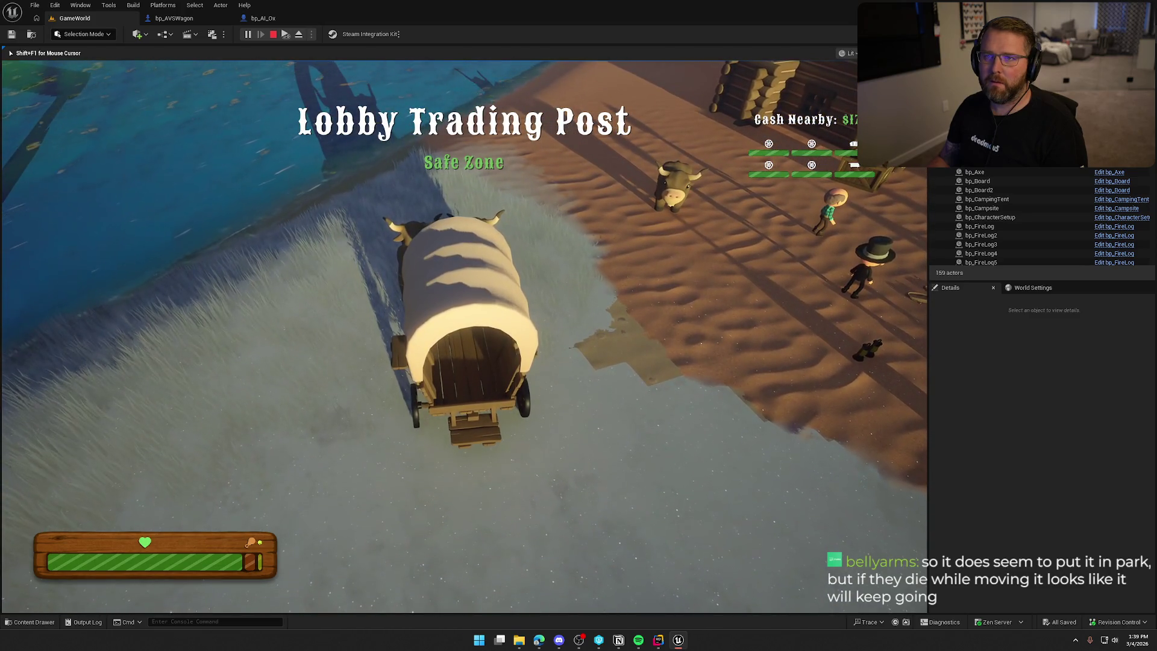
key(Escape)
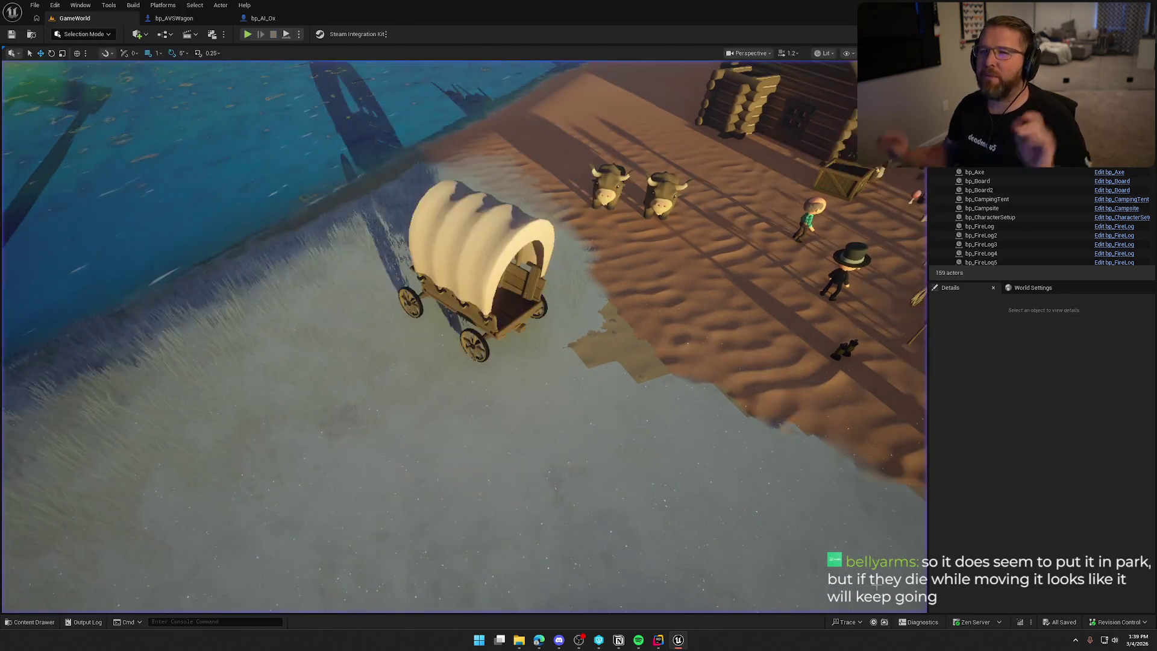